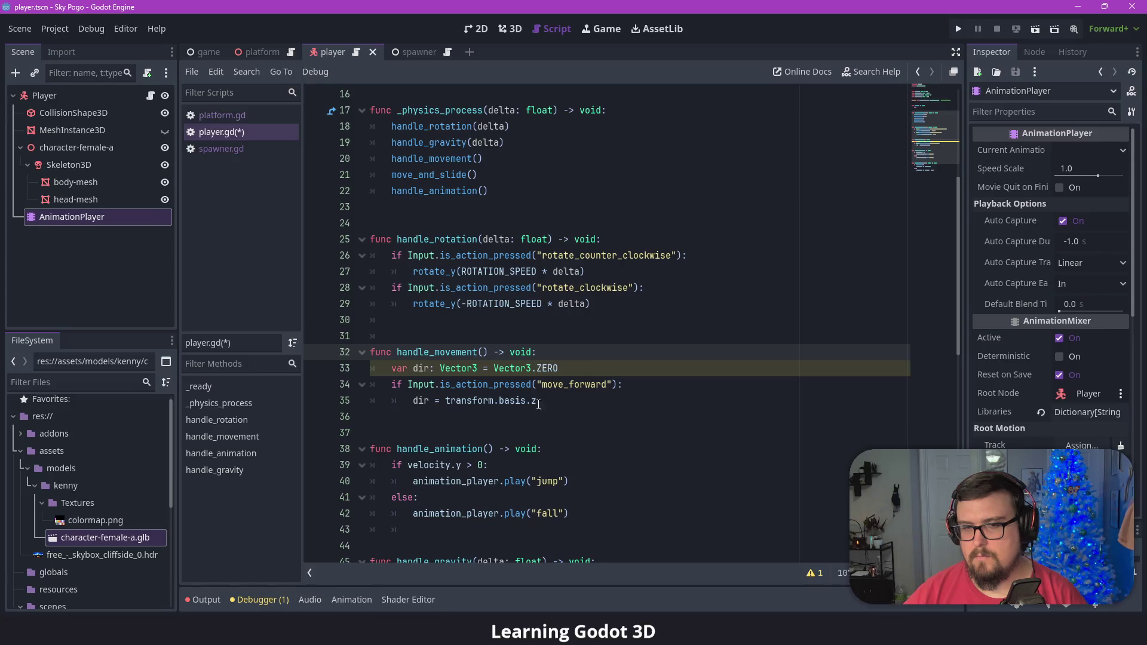
Save player.gd with handle_movement ending at dir = transform.basis.z, then review the function.
click(546, 401)
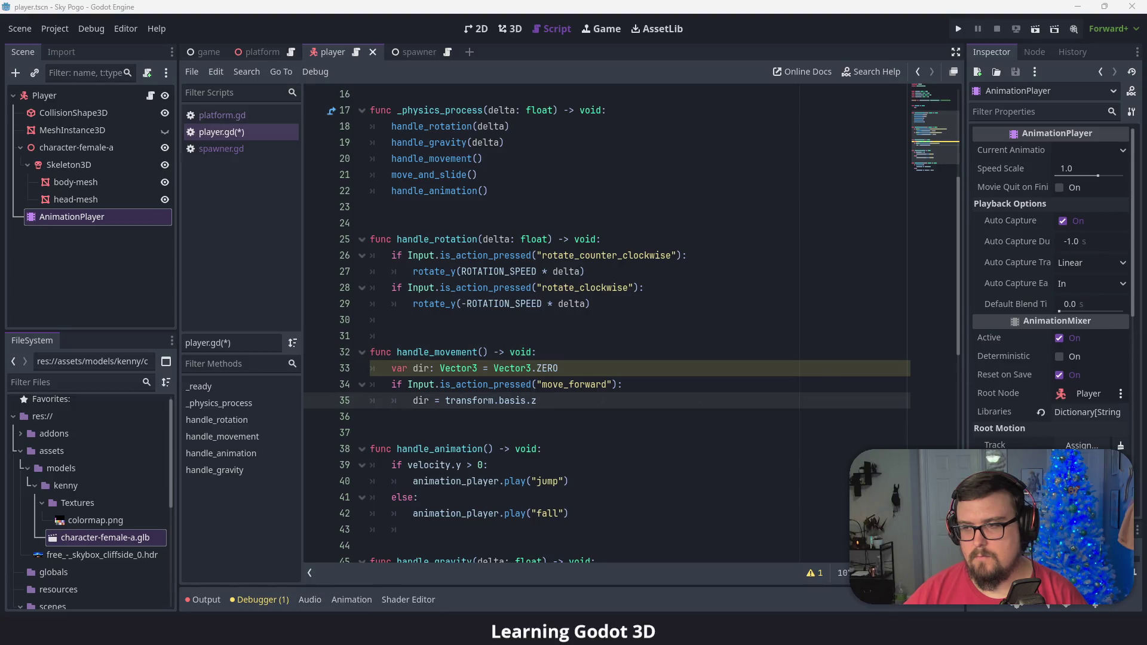
scroll(705, 408, down, 3)
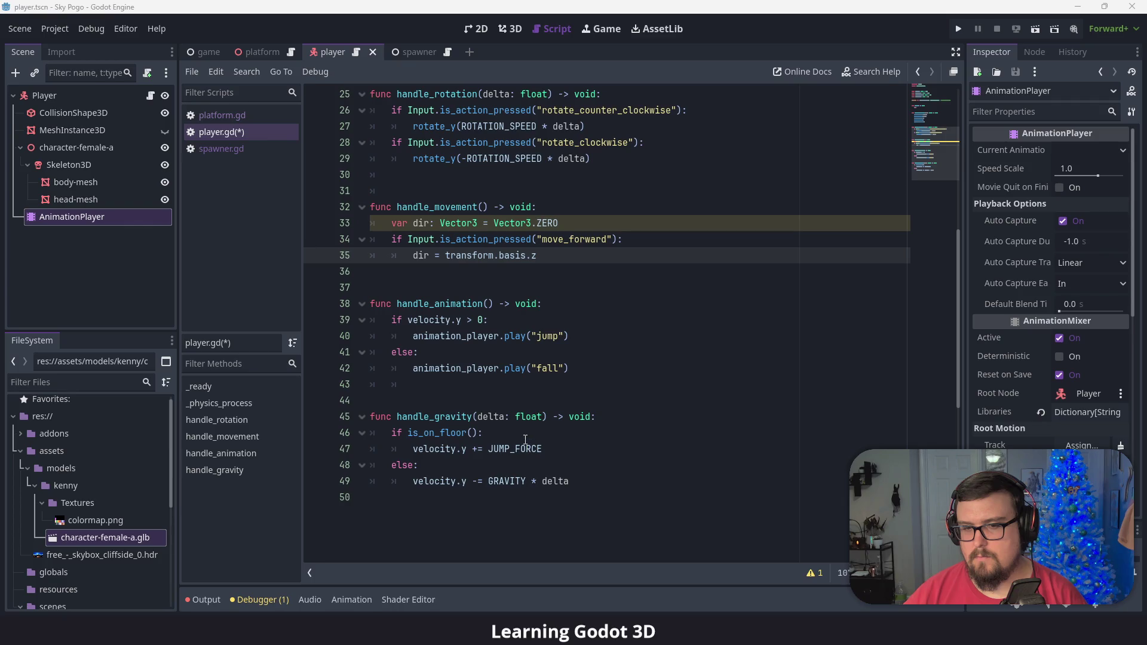
scroll(525, 440, up, 3)
key(ctrl+s)
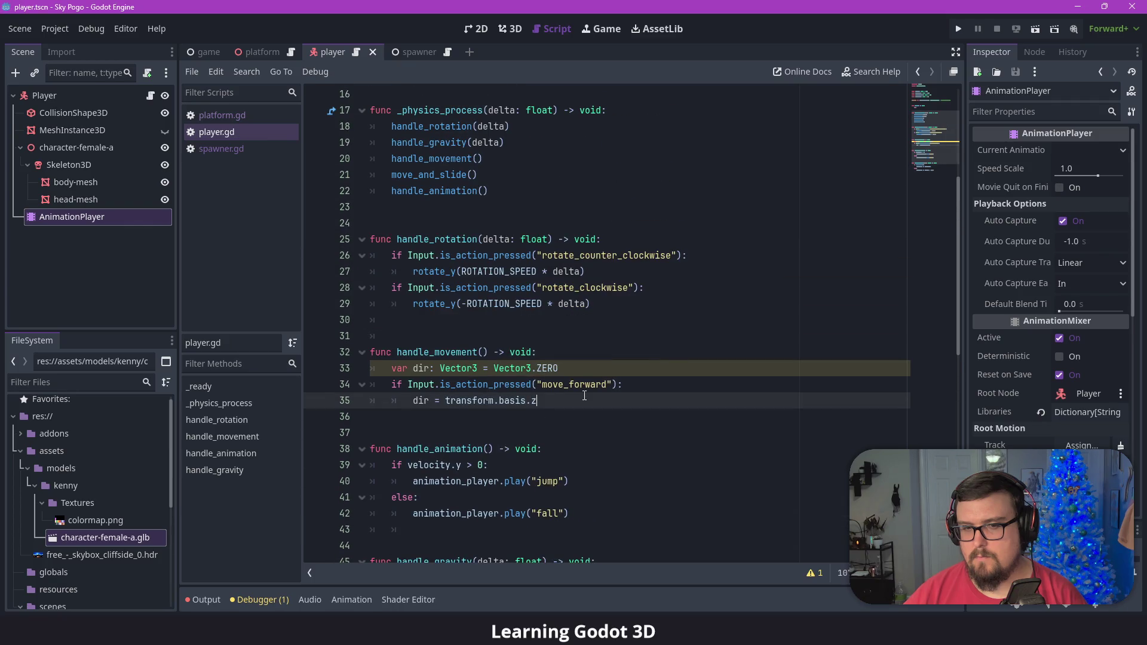
scroll(579, 398, up, 1)
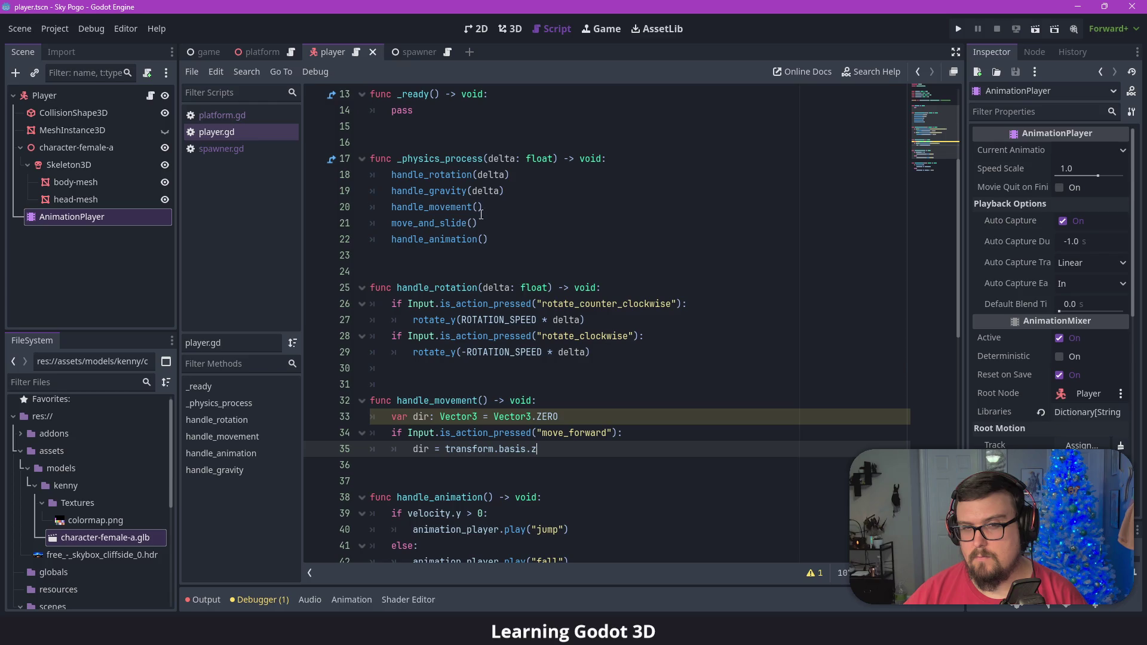
double_click(440, 207)
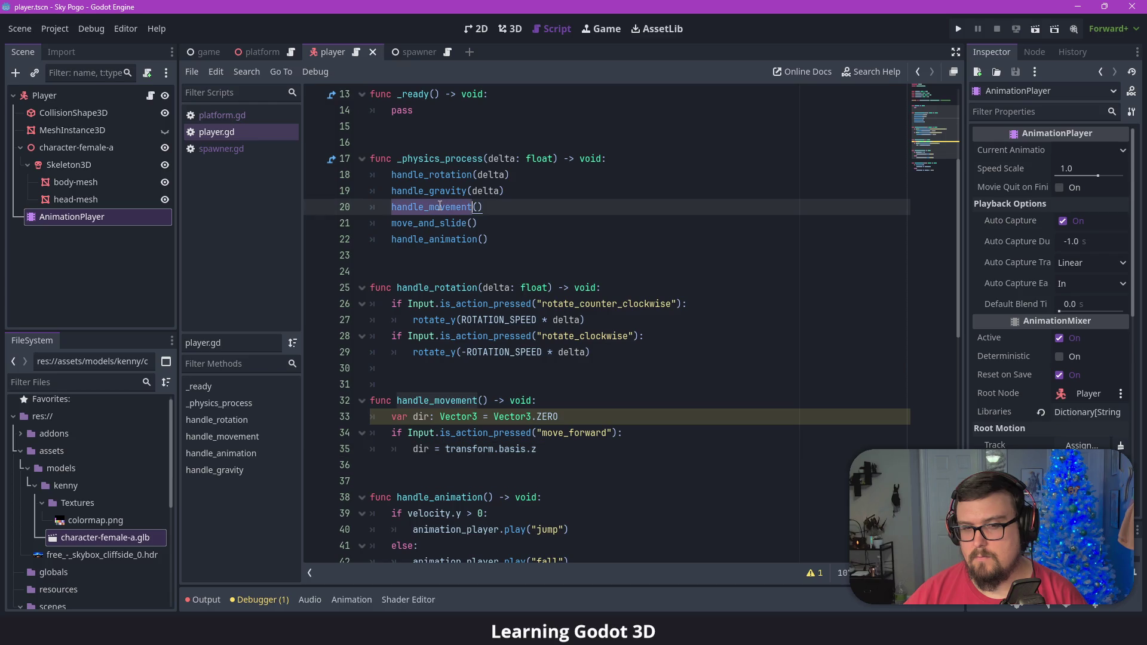
click(551, 401)
scroll(554, 377, down, 2)
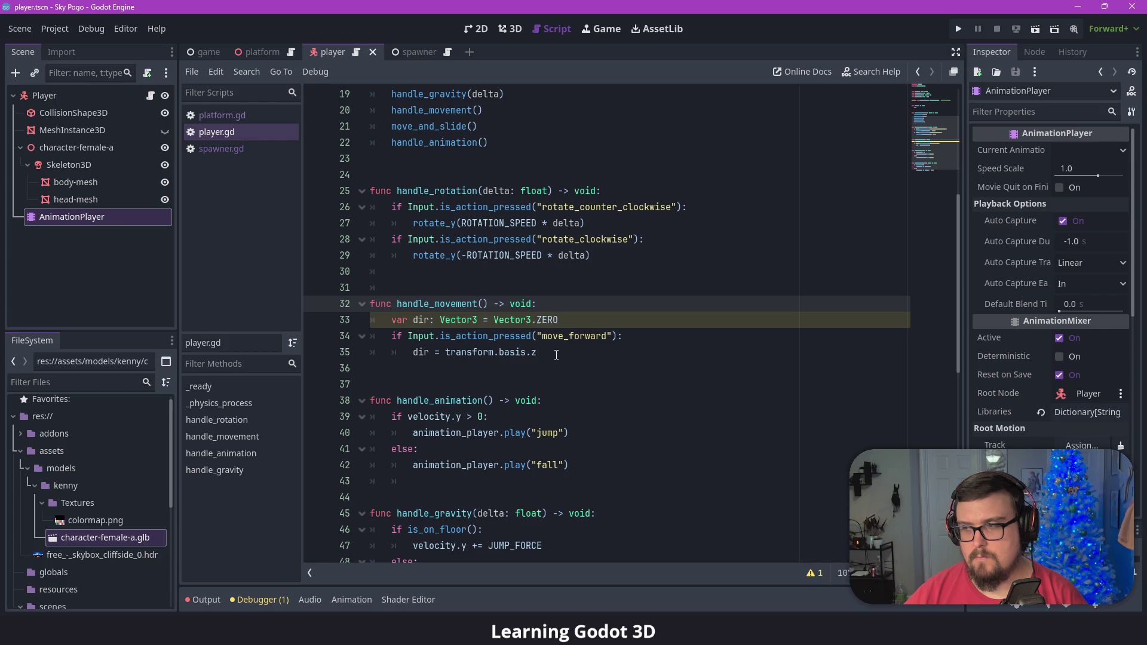
click(494, 356)
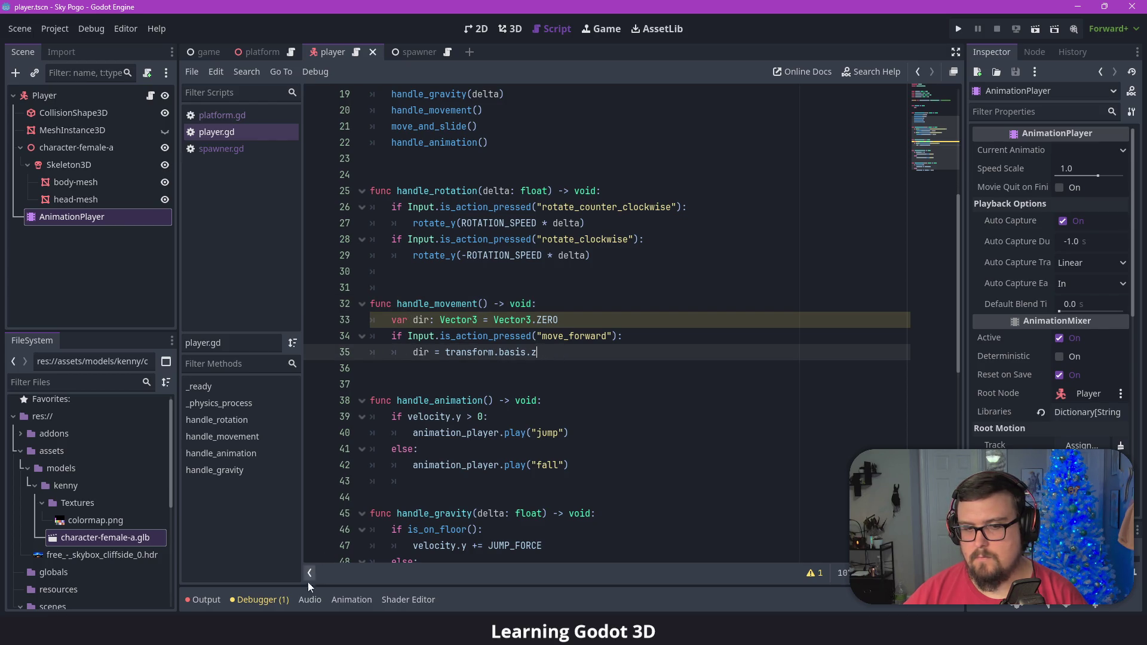
Read the parse error in the Debugger and Output logs, then close the bottom panel.
click(245, 601)
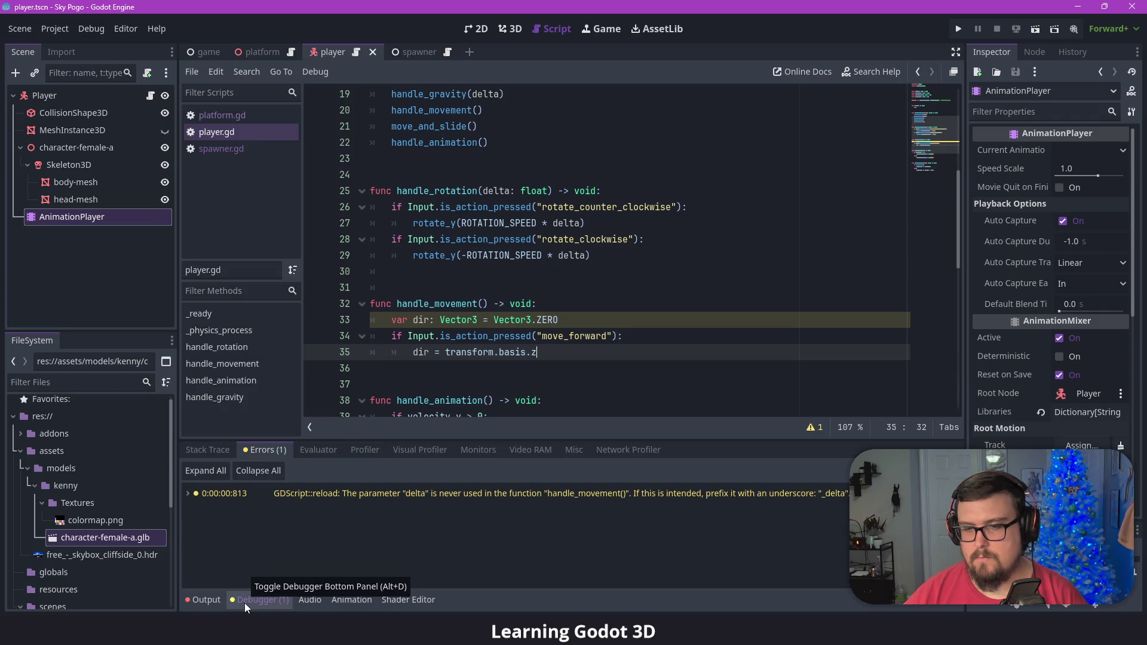
click(245, 604)
click(211, 601)
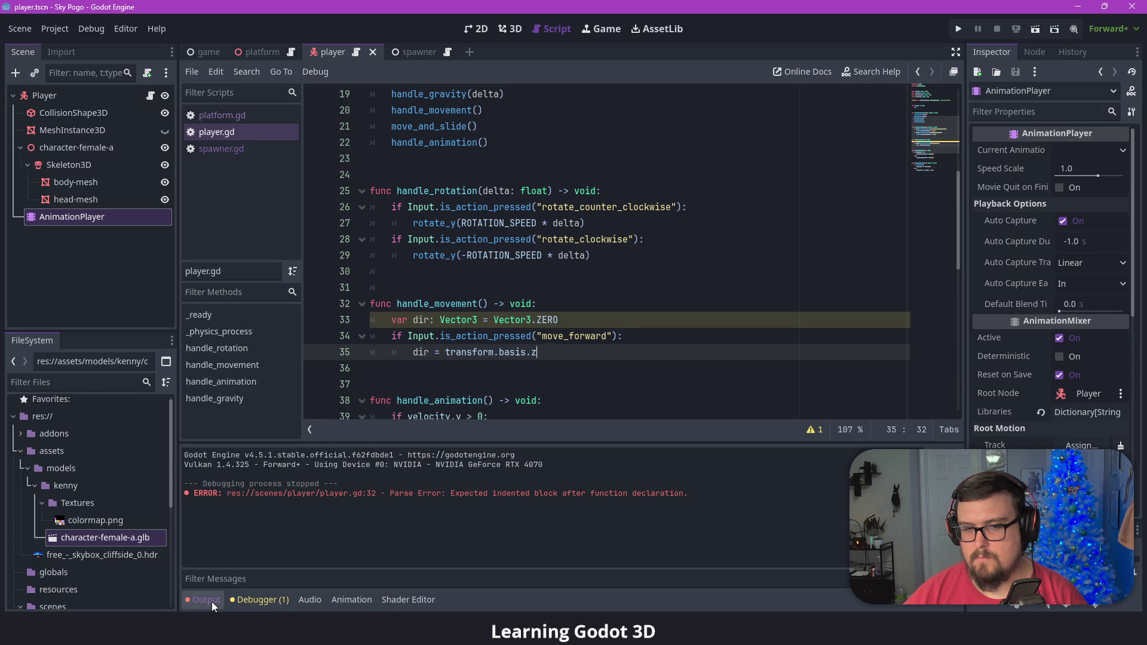
click(211, 601)
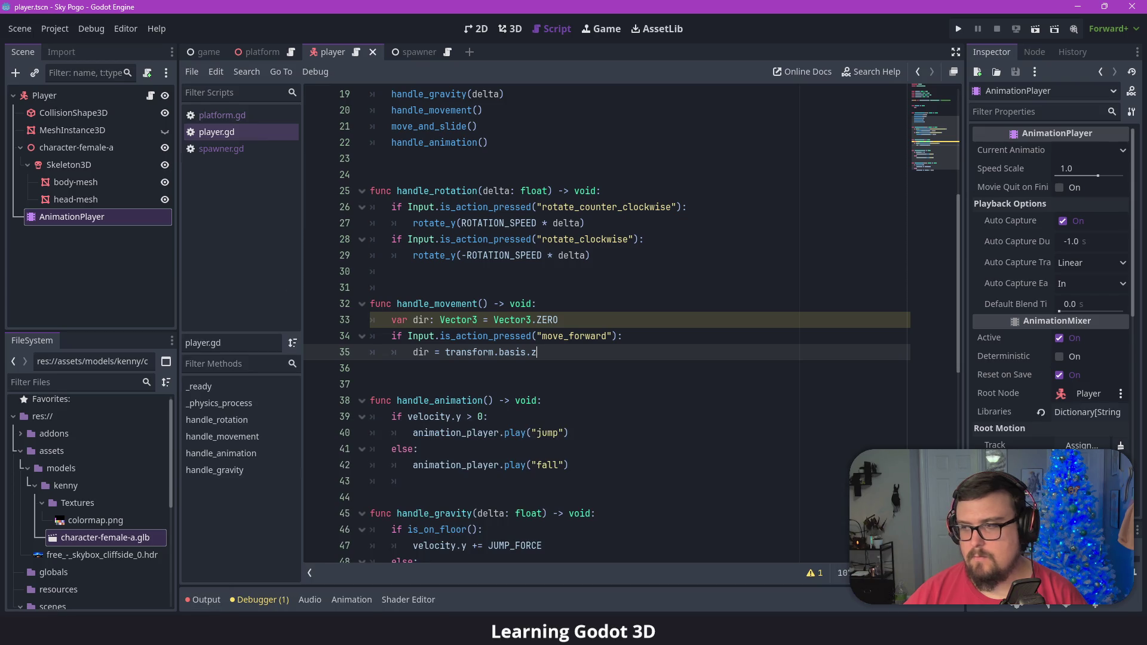
Add line 36 to handle_movement: velocity.x = dir.x * MOVE_SPEED.
click(598, 354)
key(Return)
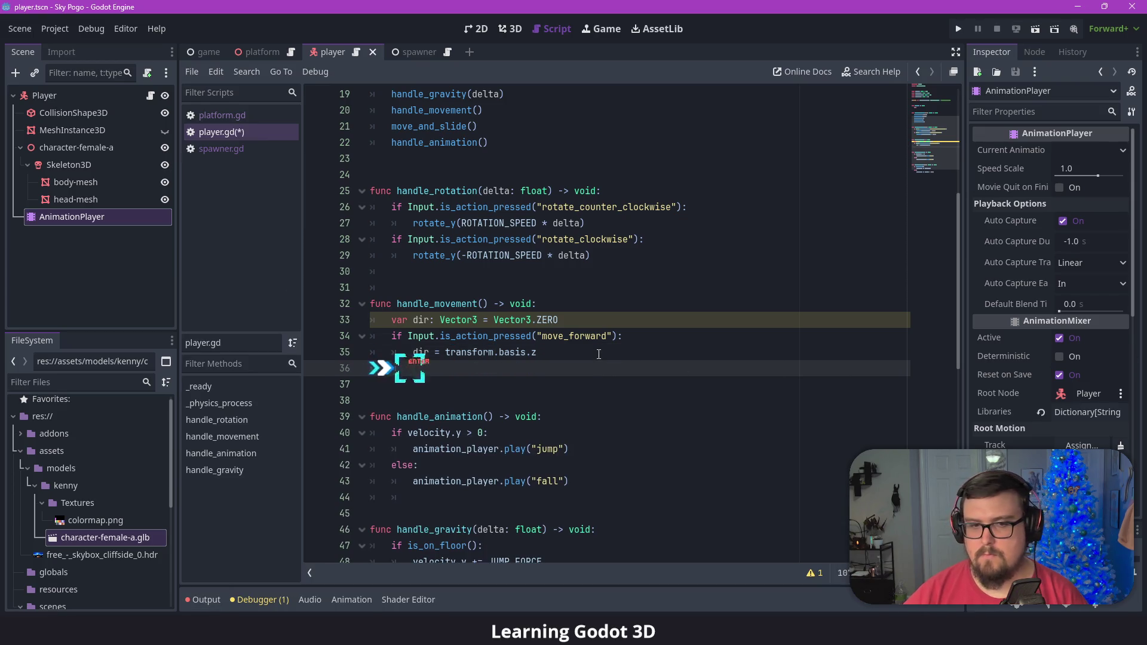
key(BackSpace)
text(veloc)
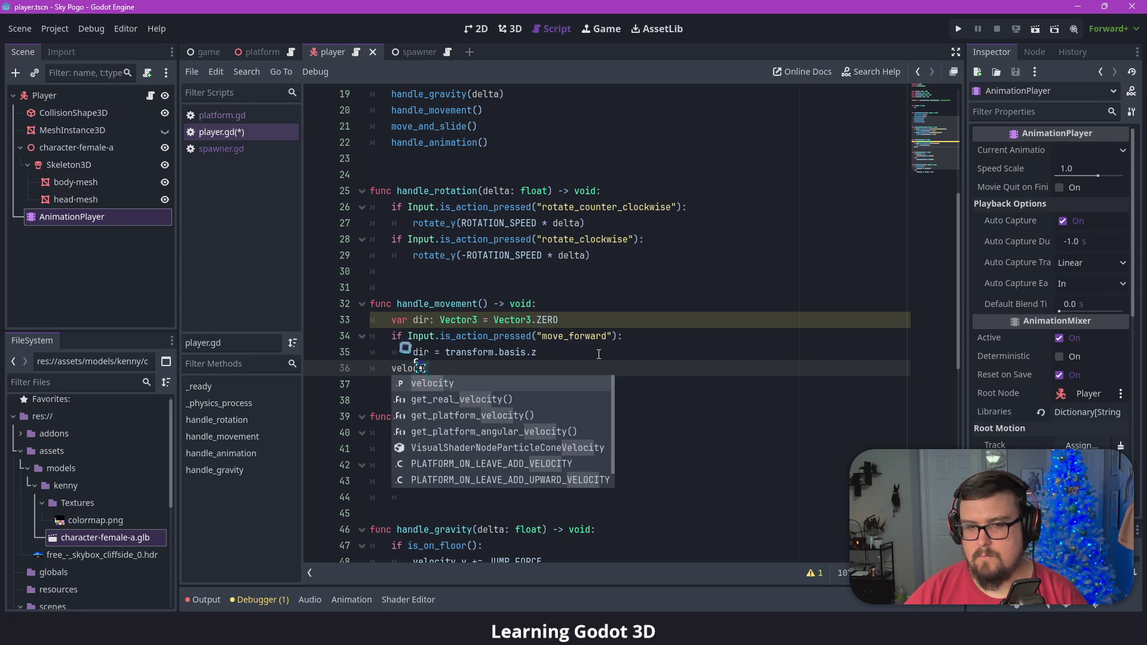
text(ity.x = d)
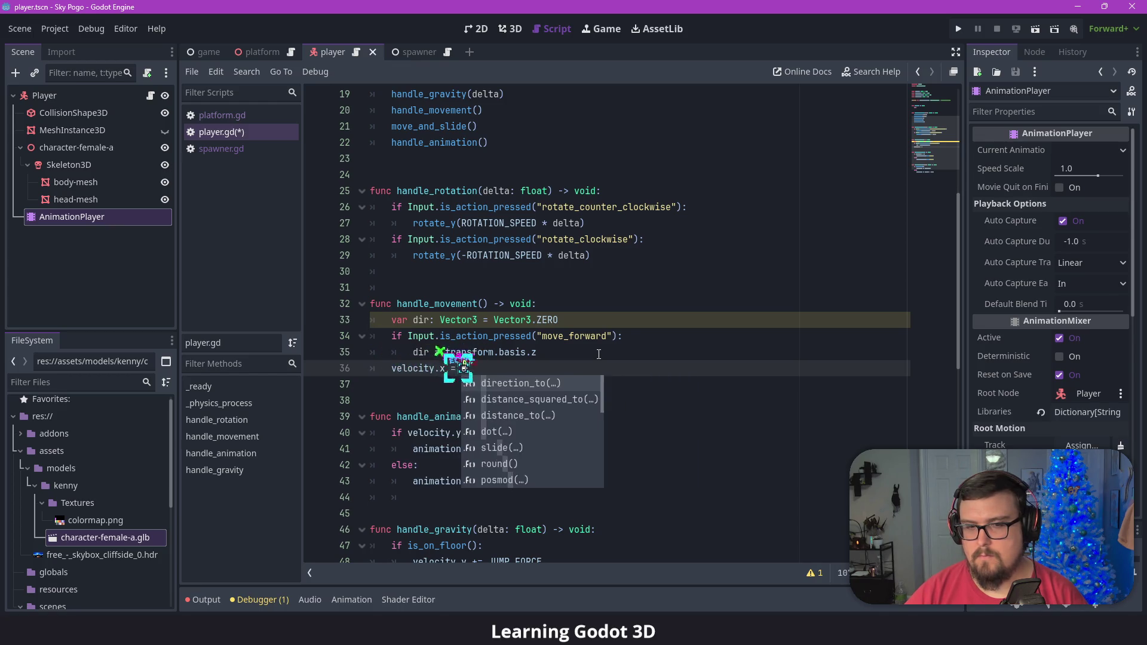
text(ir.x)
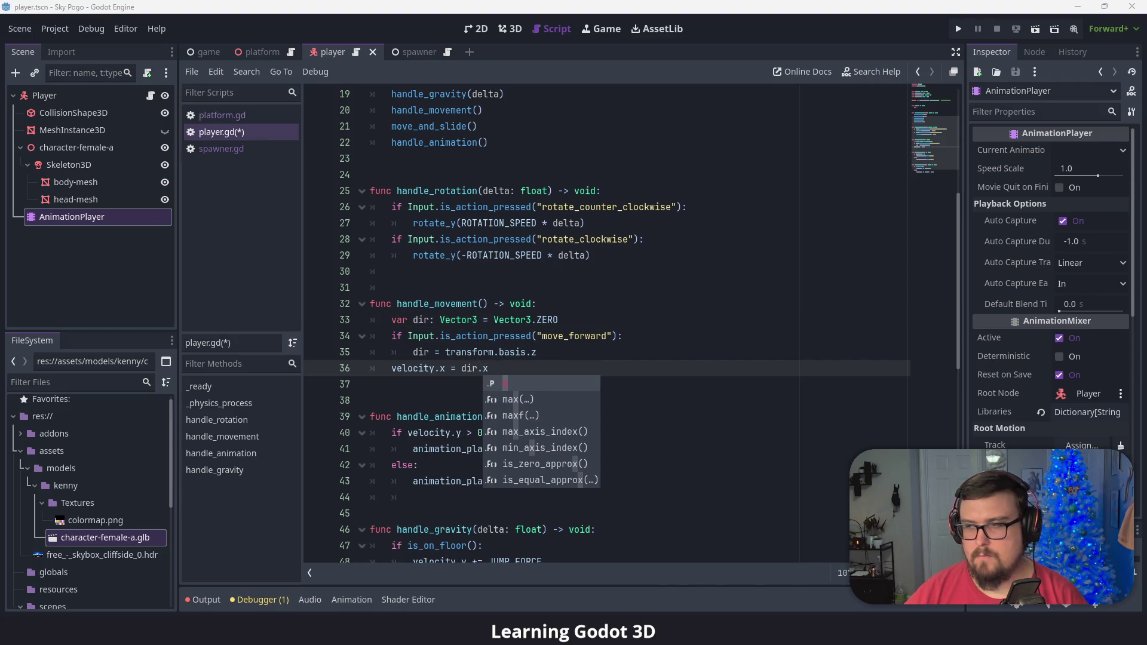
click(420, 367)
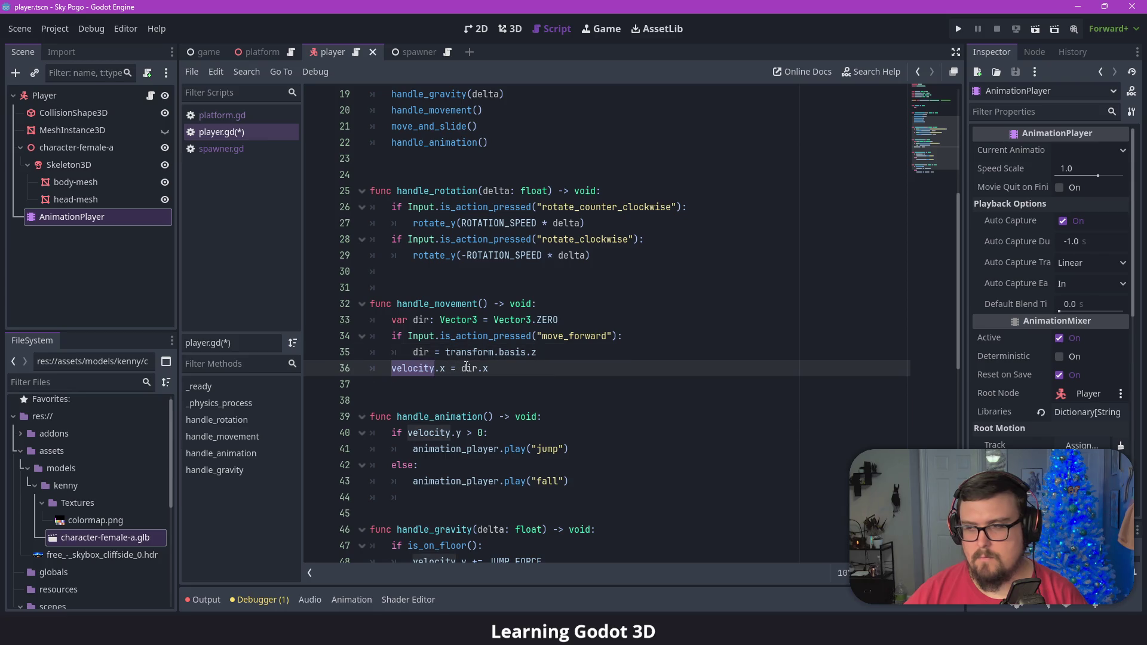
click(517, 368)
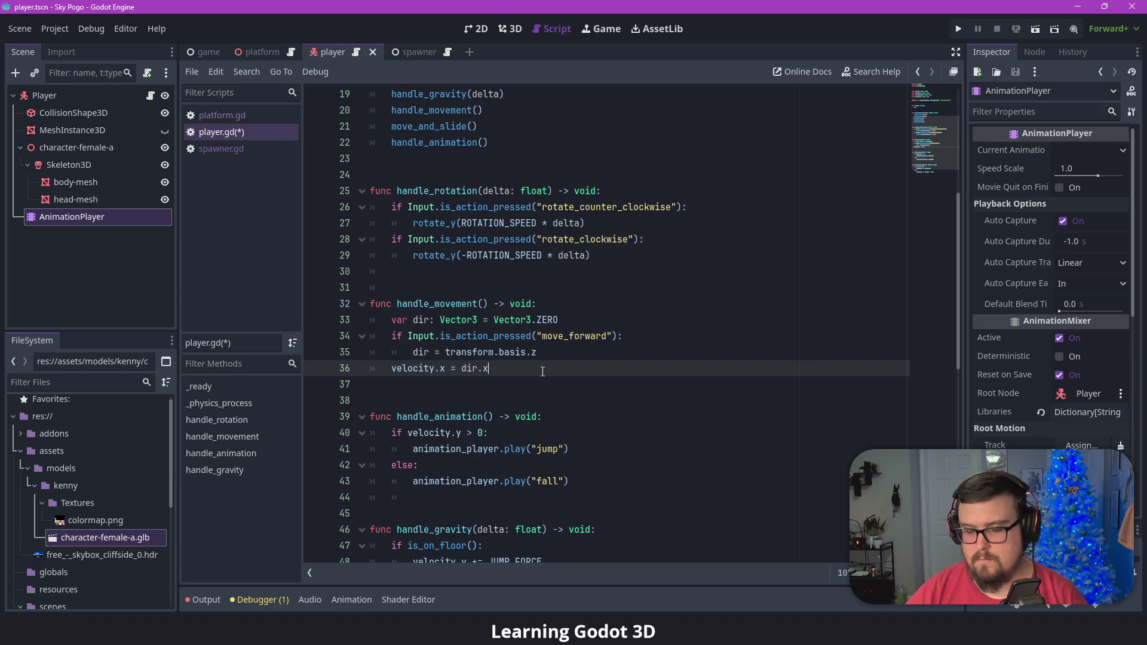
text( * MOVE_S)
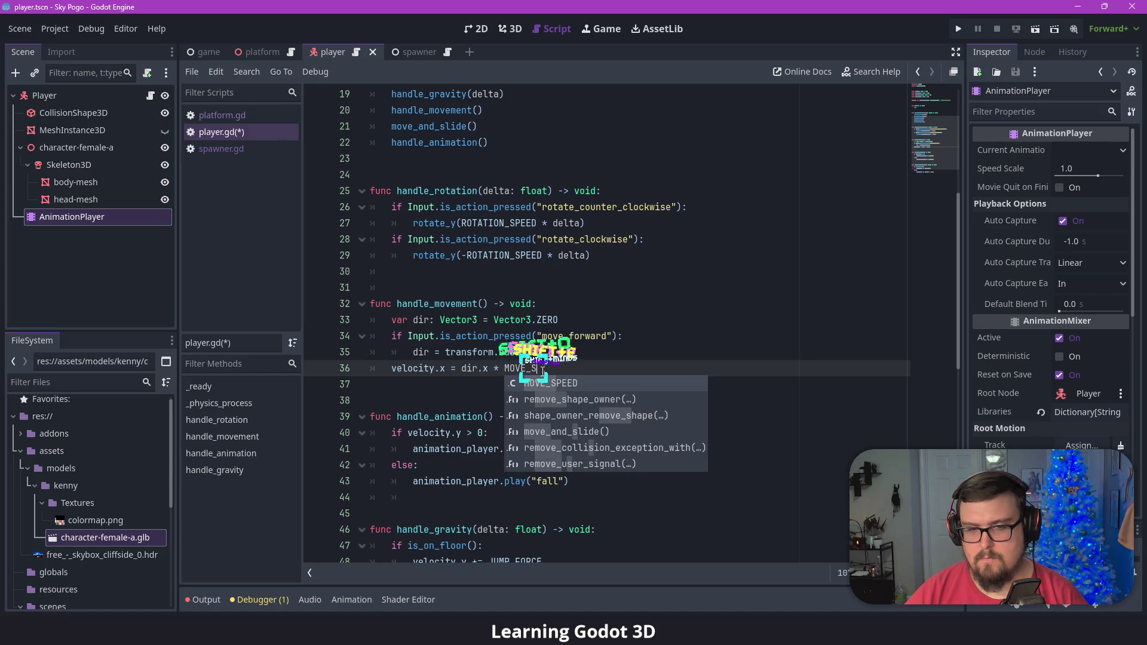
key(Tab)
Add velocity.z = dir.z * MOVE_SPEED on line 37 and save player.gd.
key(Return)
text(velo)
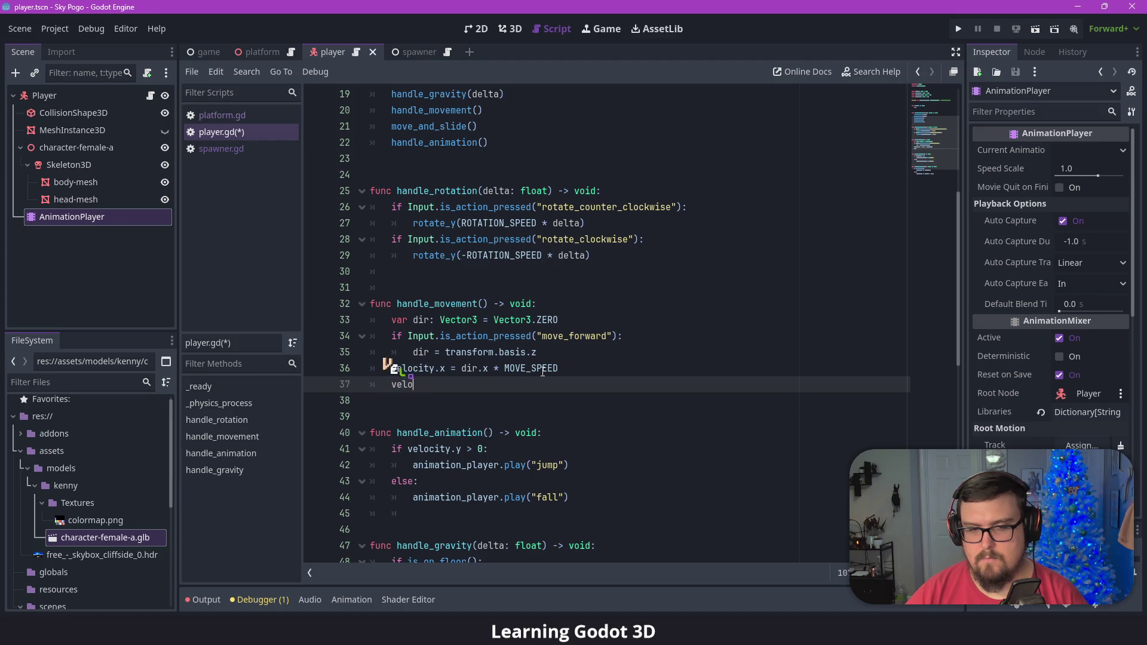
text(city.z = )
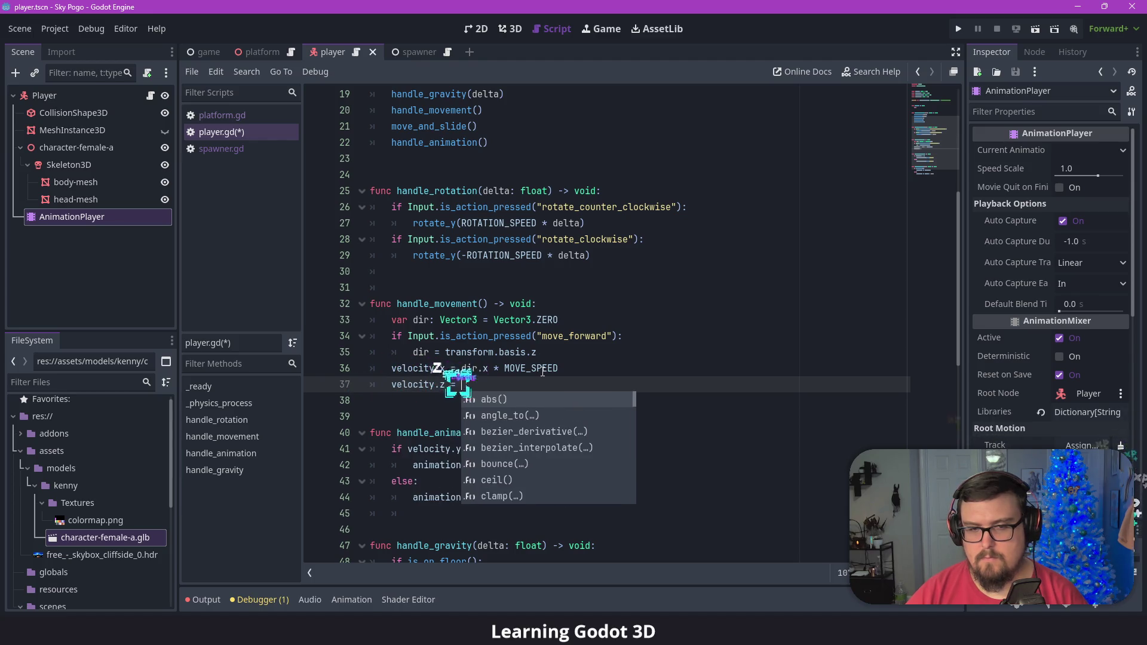
text(dir.z * )
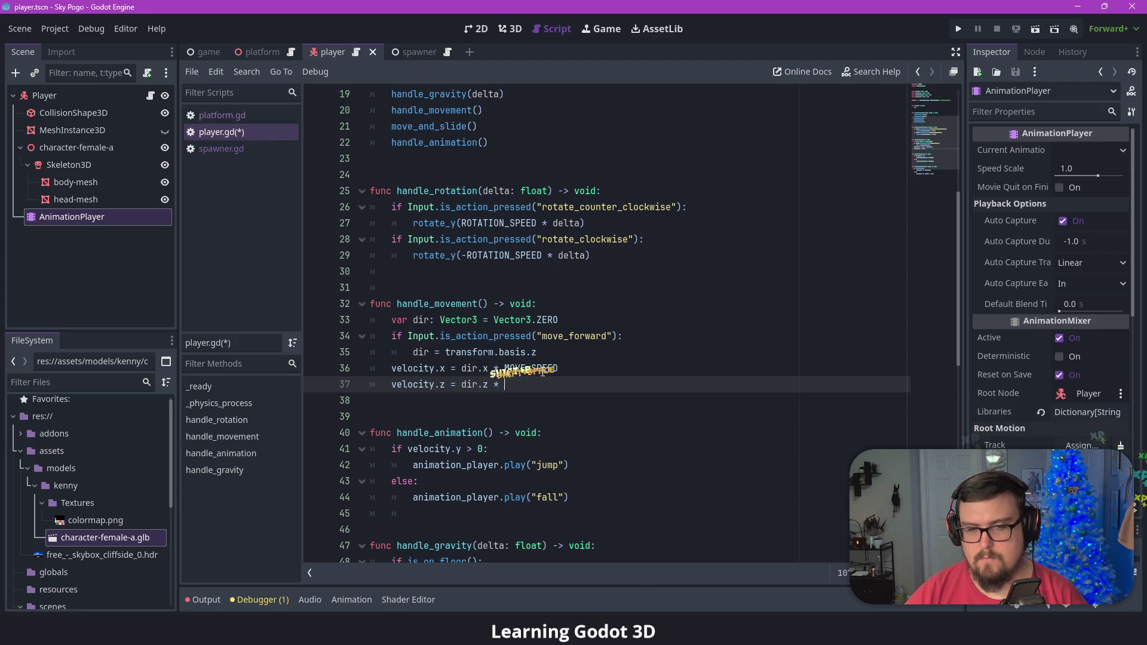
text(MOVE)
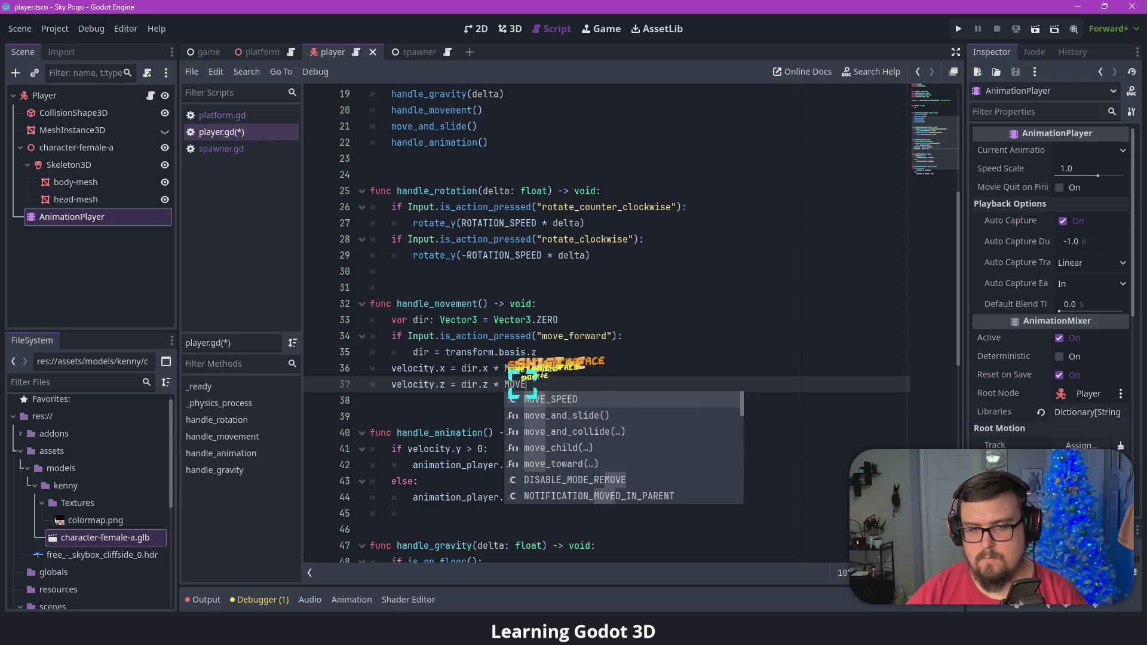
key(Return)
key(ctrl+s)
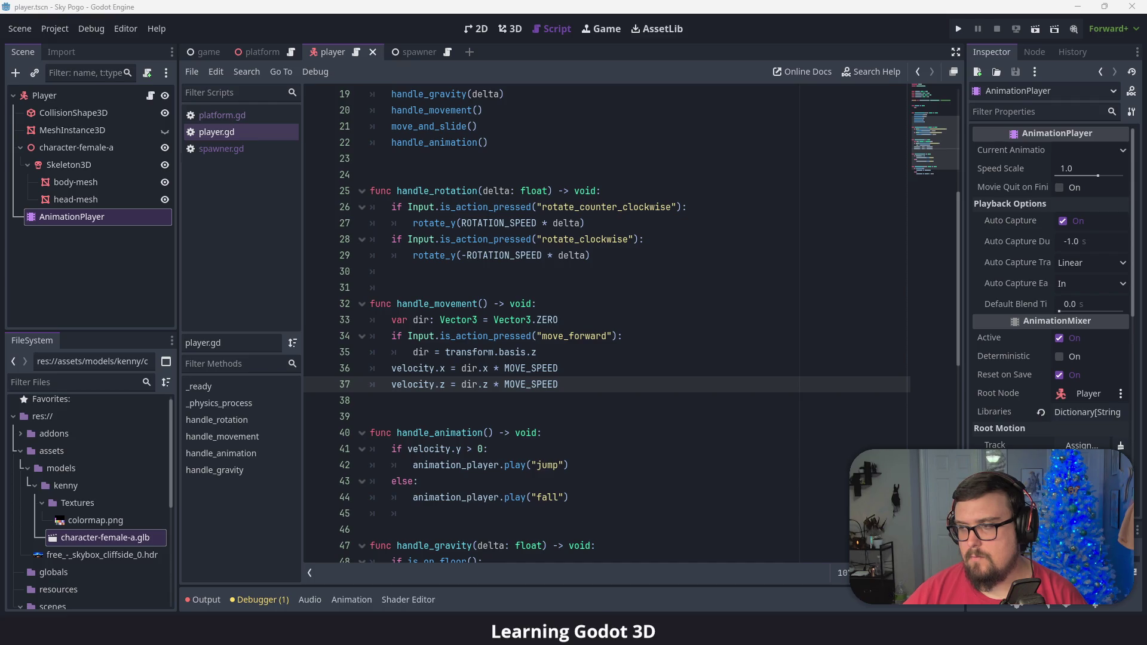
Play-test the player movement in a debug run.
click(791, 271)
click(958, 29)
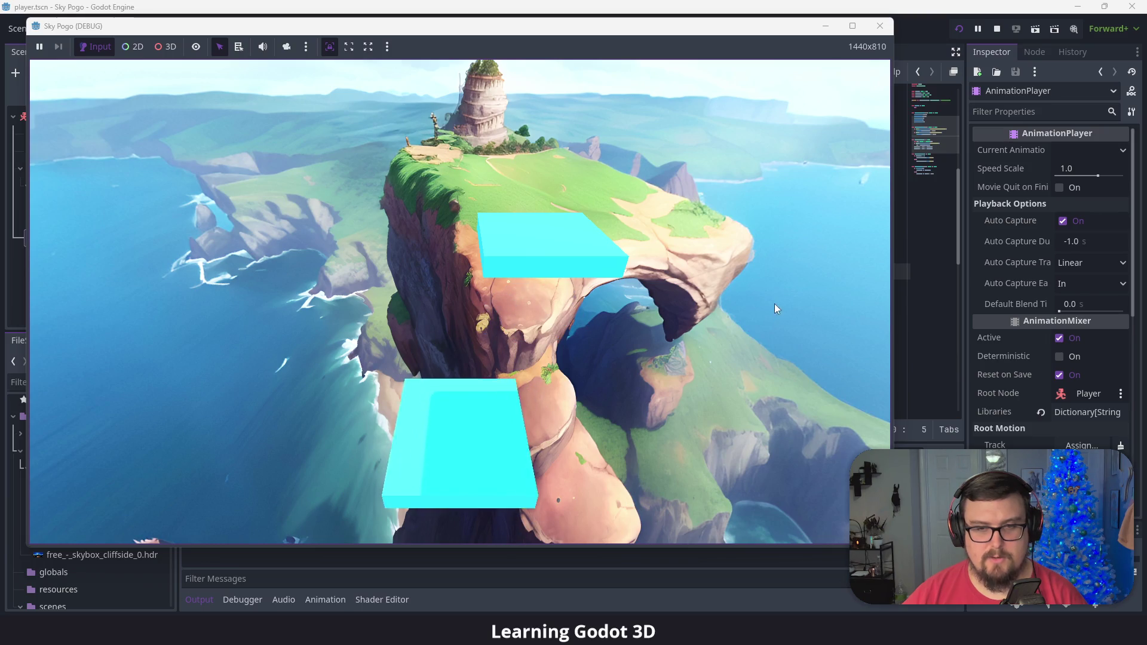
click(880, 26)
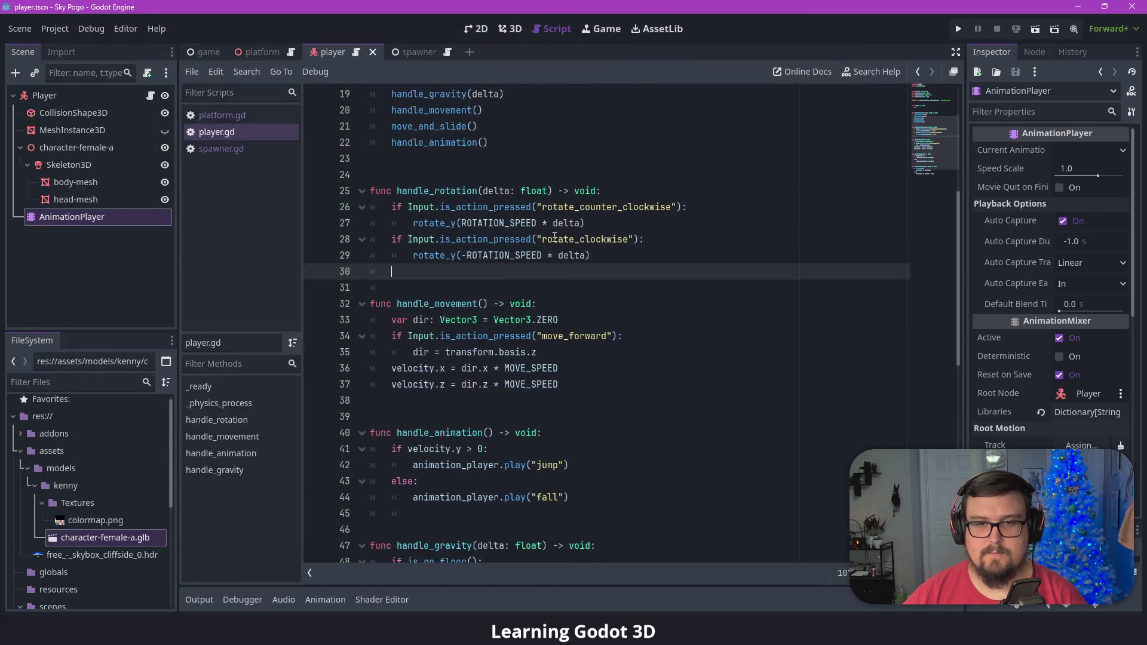
Change JUMP_FORCE on line 6 of player.gd from 10.0 to 15.0.
scroll(555, 239, up, 6)
click(517, 176)
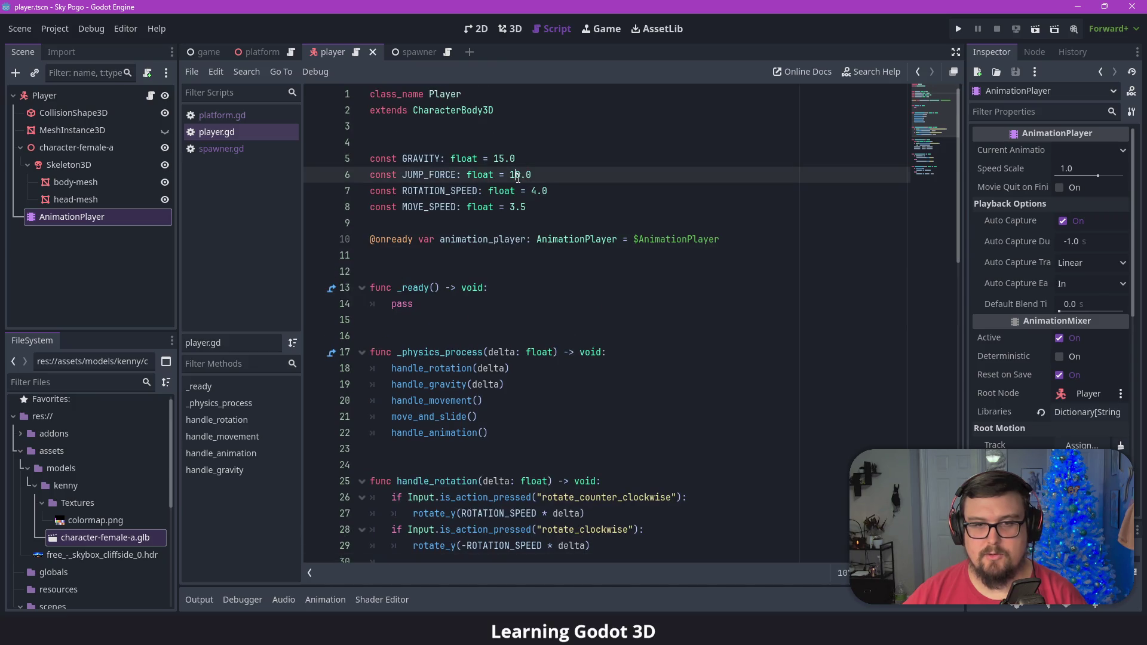
double_click(520, 174)
text(15.0)
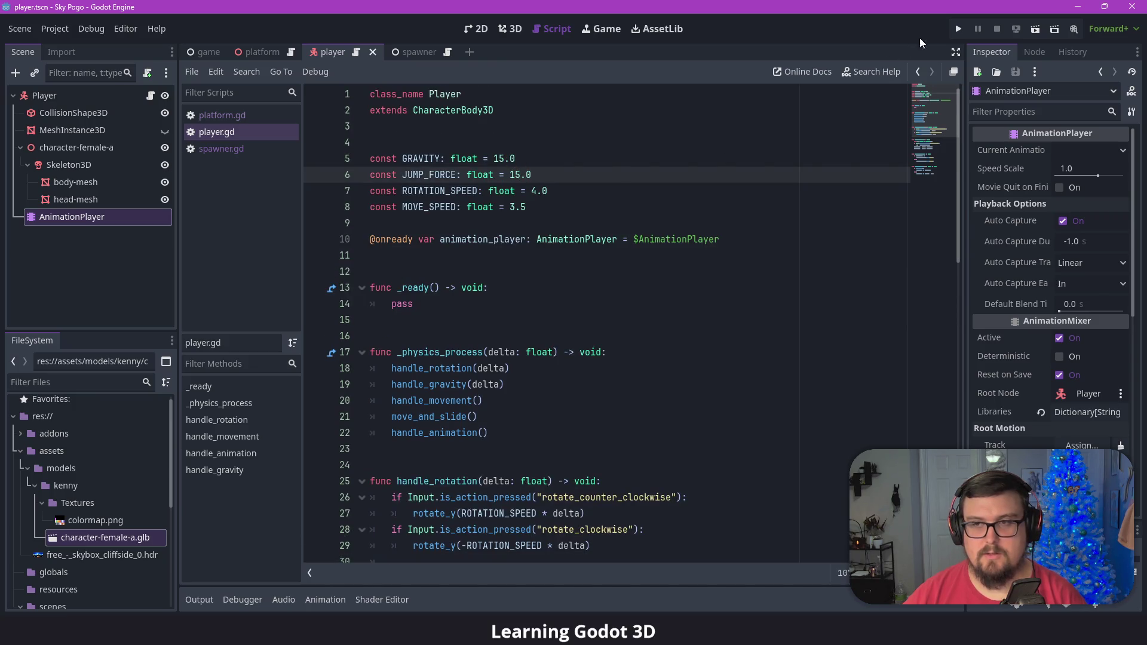
Test the new jump in the game, then show the player scene in 3D.
click(959, 28)
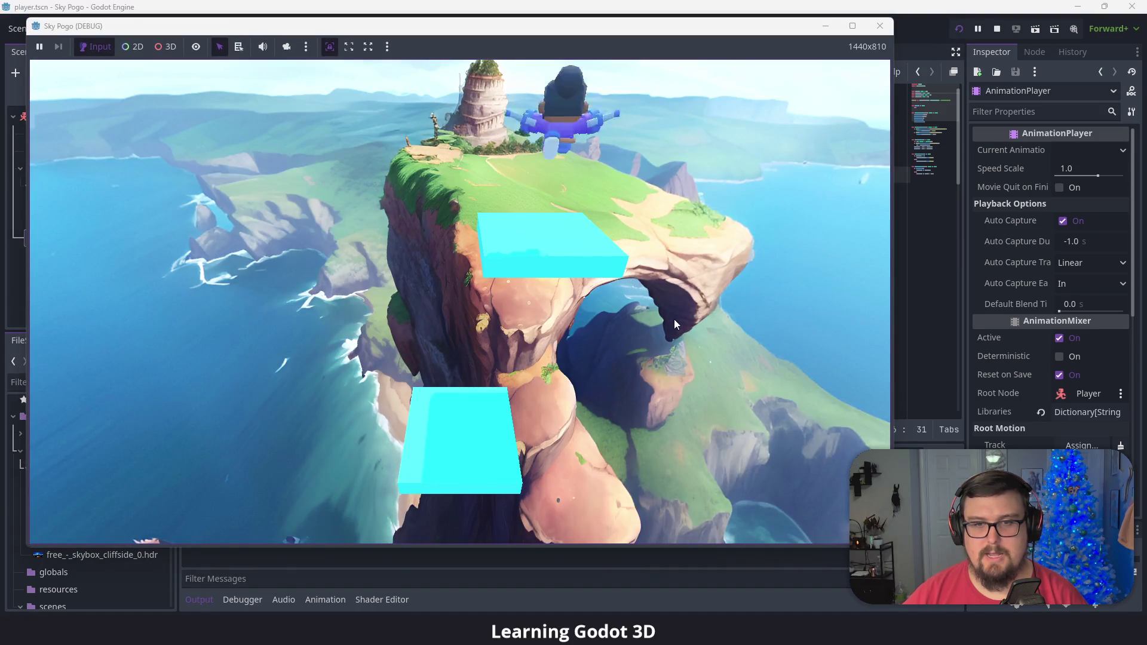
click(880, 26)
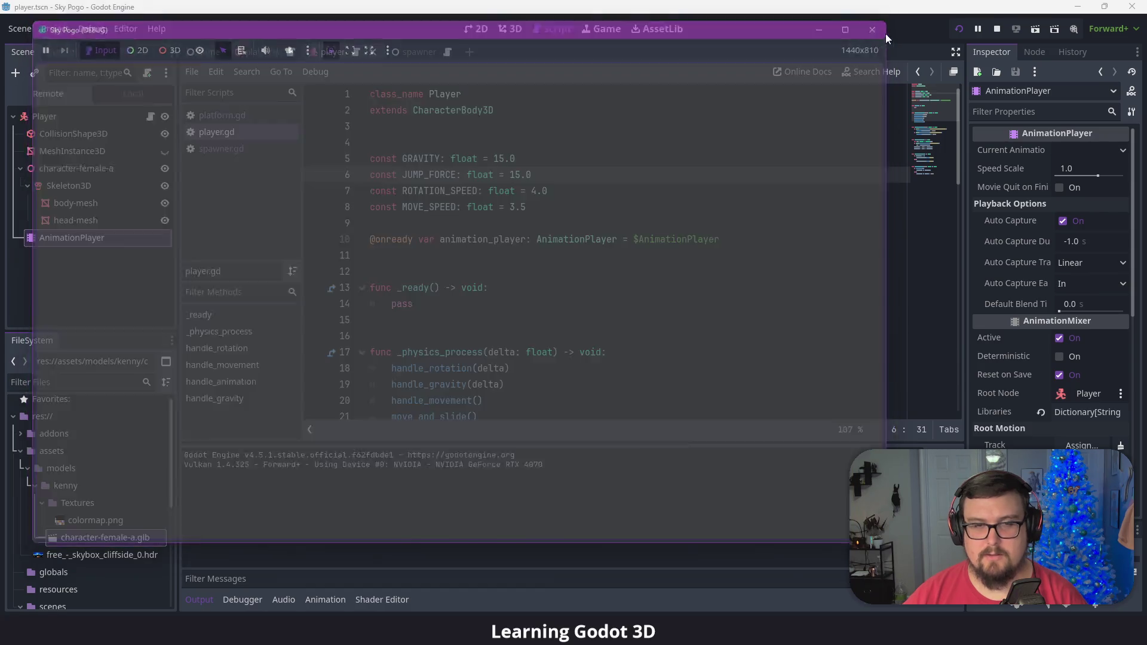
click(511, 29)
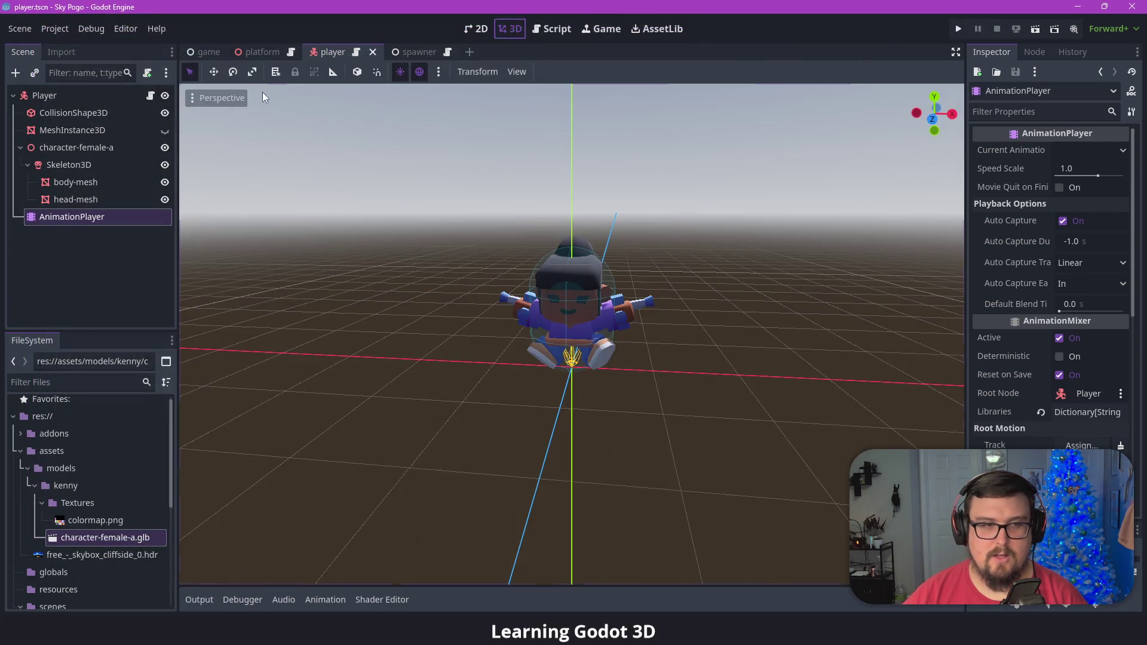
In the game scene, parent Camera3D under Player and test-run the game twice.
click(209, 52)
drag(58, 154, 59, 167)
click(959, 29)
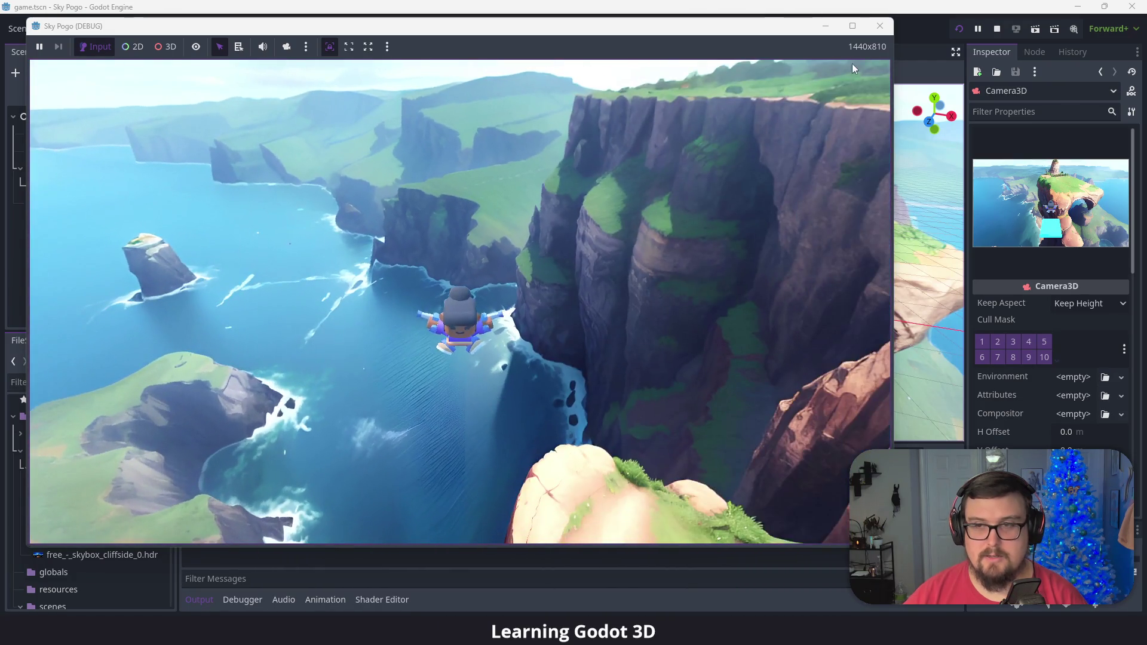
click(880, 26)
click(958, 30)
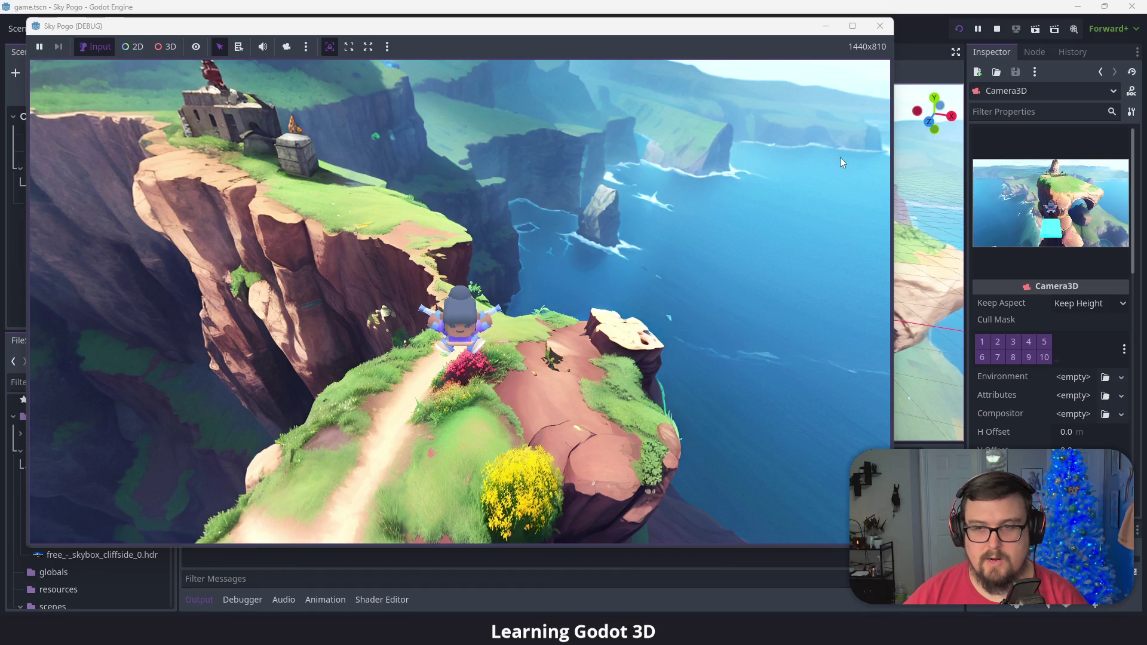
click(881, 25)
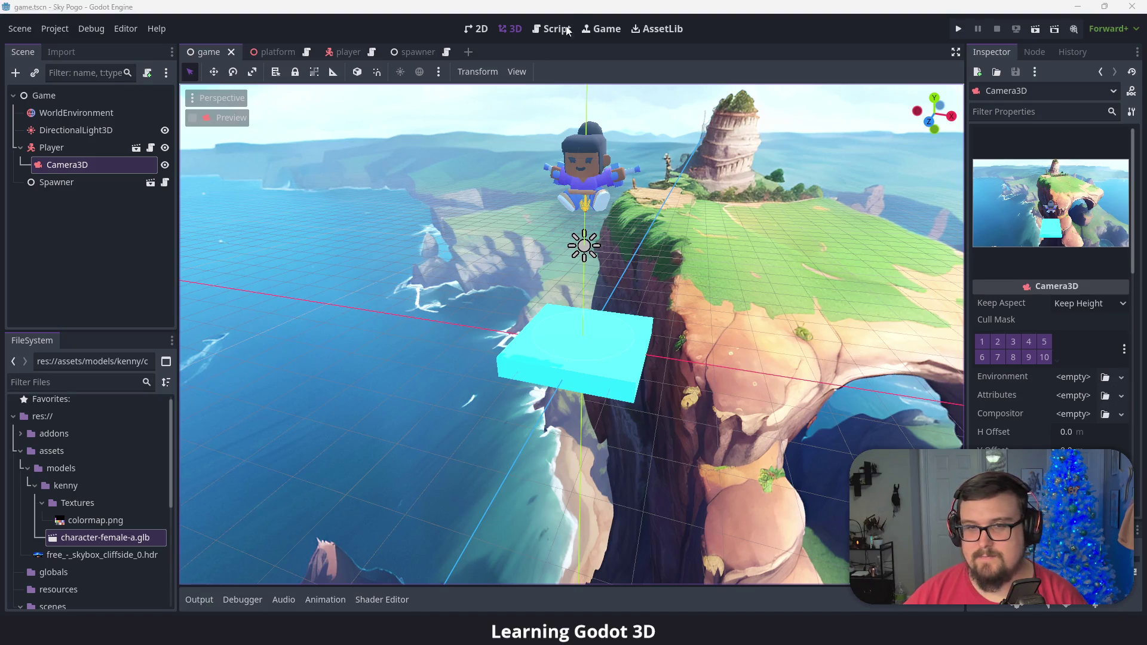
Move Camera3D back directly under Game, save the scene, and orbit to a side view of the cliff.
click(586, 11)
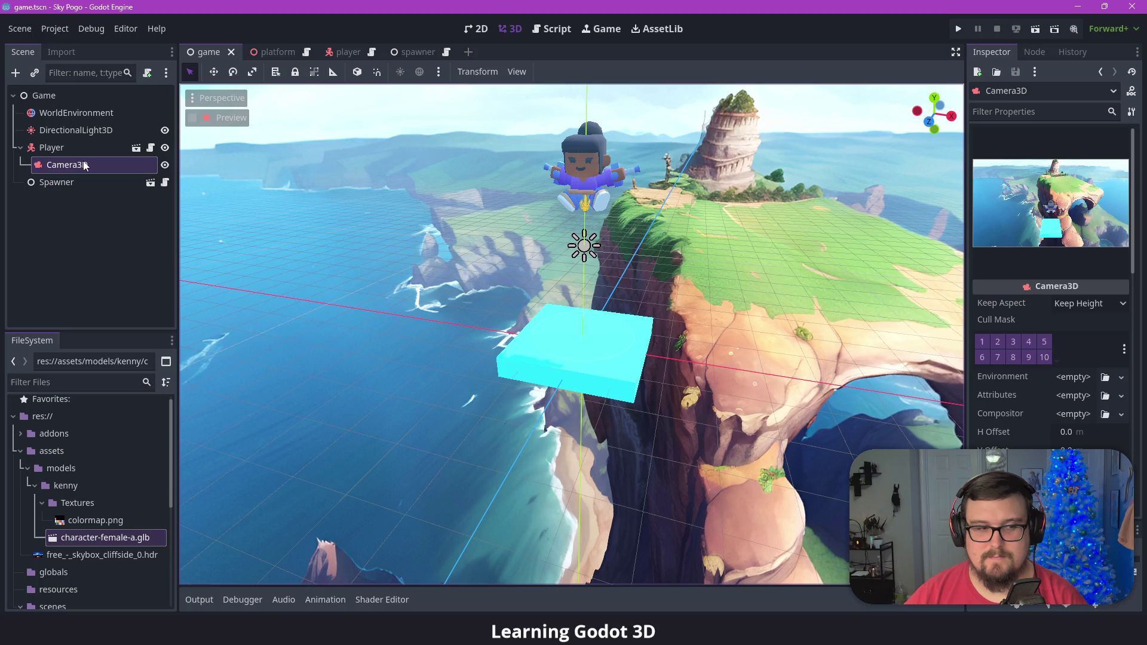
drag(85, 167, 96, 144)
key(ctrl+s)
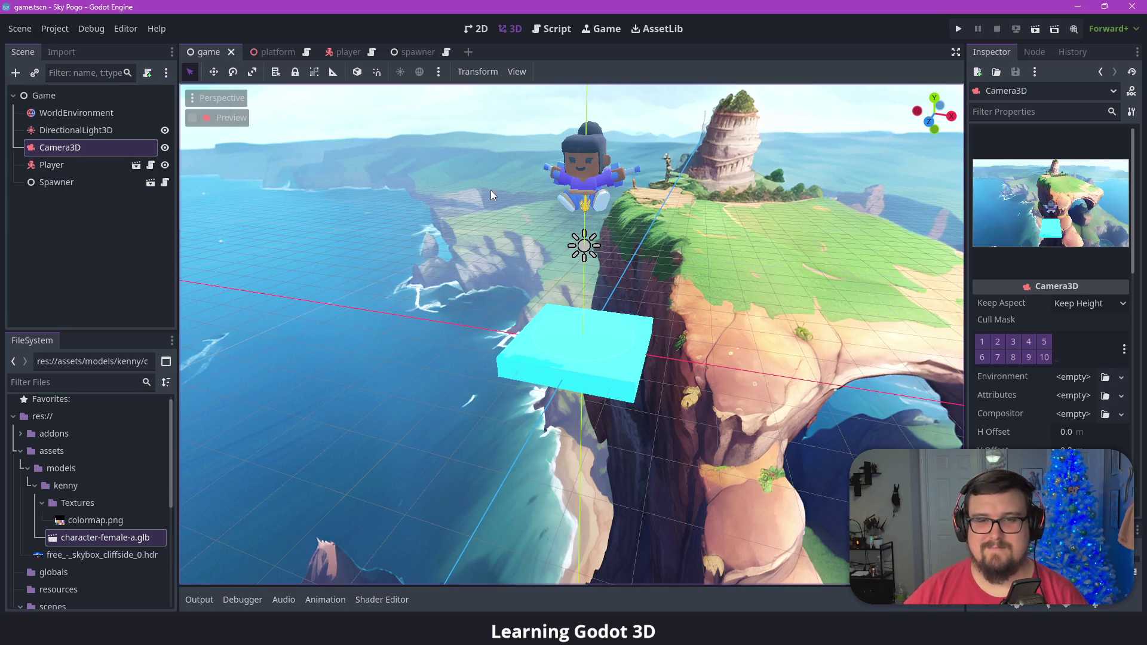
mouse_move(629, 182)
mouse_down()
mouse_move(675, 218)
mouse_move(772, 233)
mouse_move(554, 277)
mouse_move(649, 271)
mouse_up()
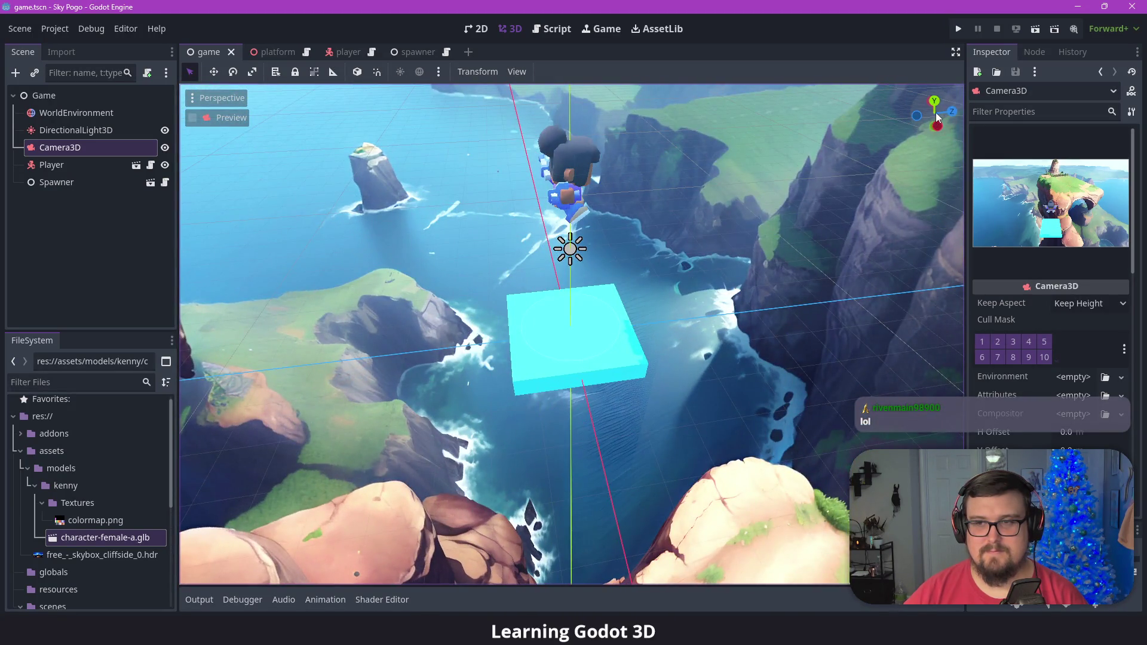
drag(941, 110, 889, 122)
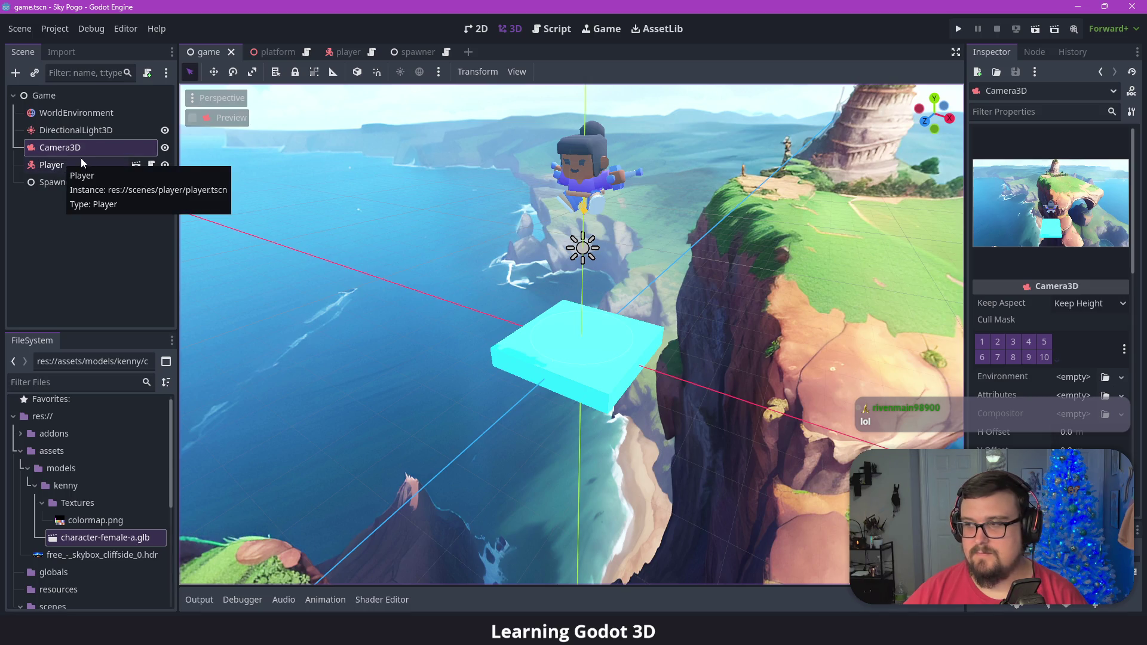
Set GRAVITY to 62 and JUMP_FORCE to 30 in player.gd and save it.
click(546, 28)
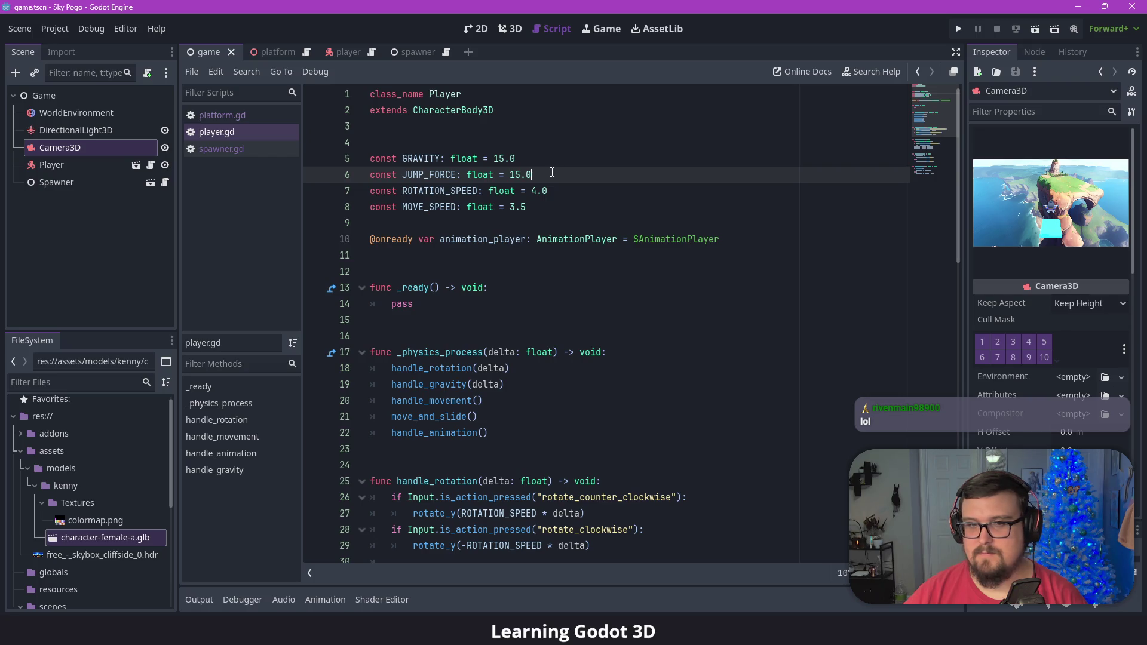
double_click(501, 156)
text(62)
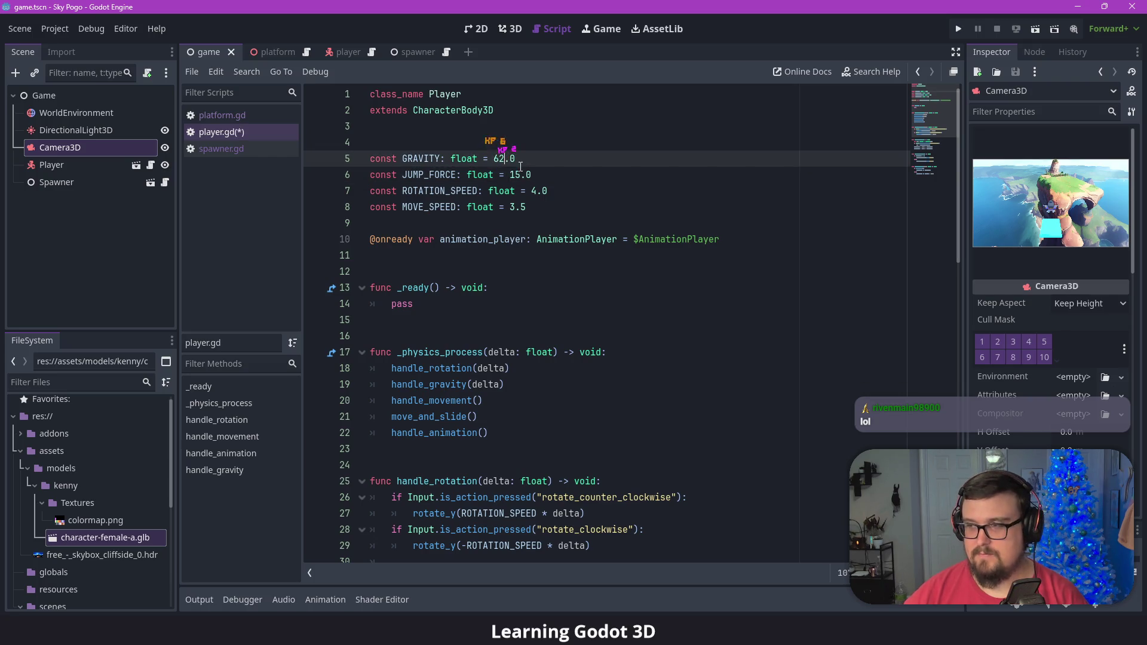
double_click(517, 175)
text(30)
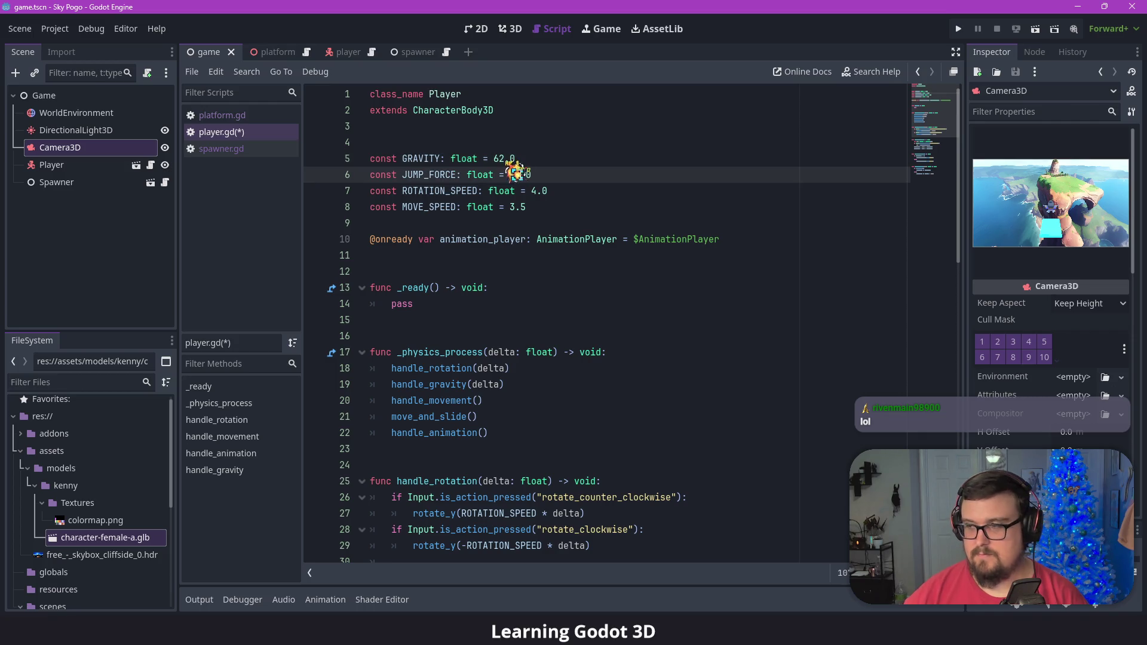
key(ctrl+s)
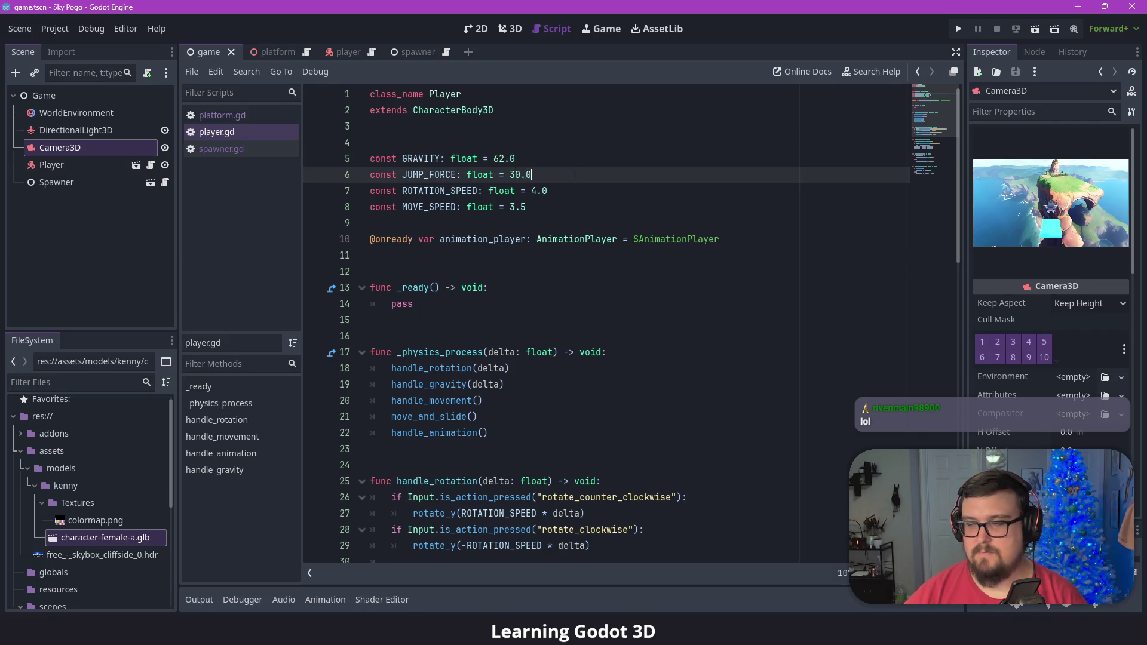
Run the game with F5 and move forward to bounce high above the platforms.
key(F5)
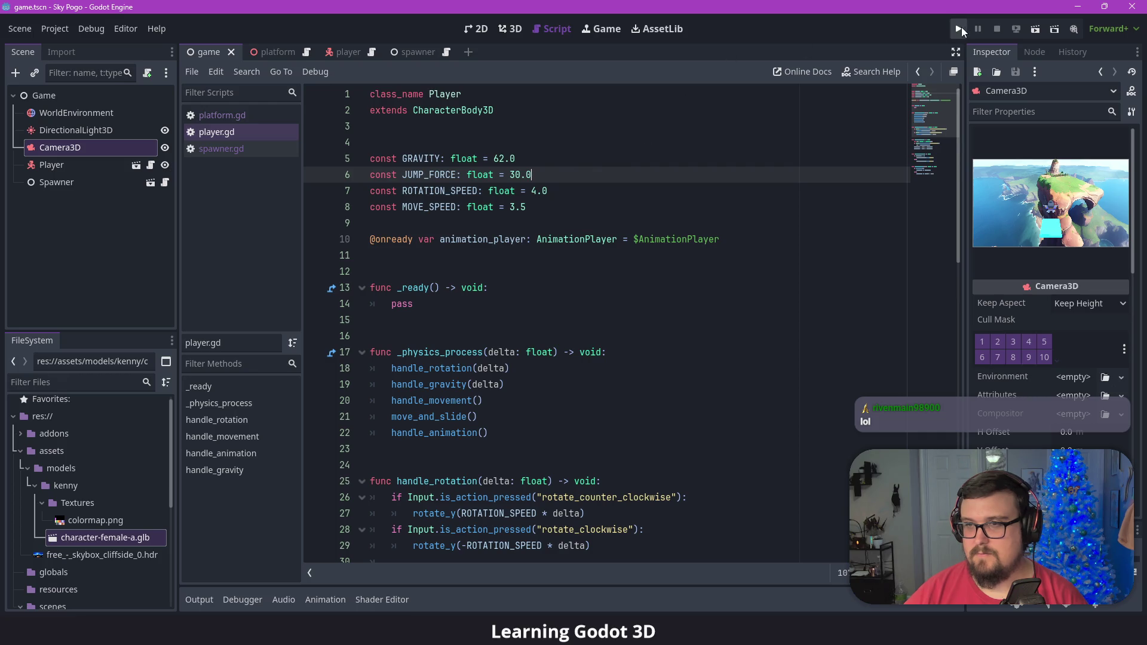
key(w)
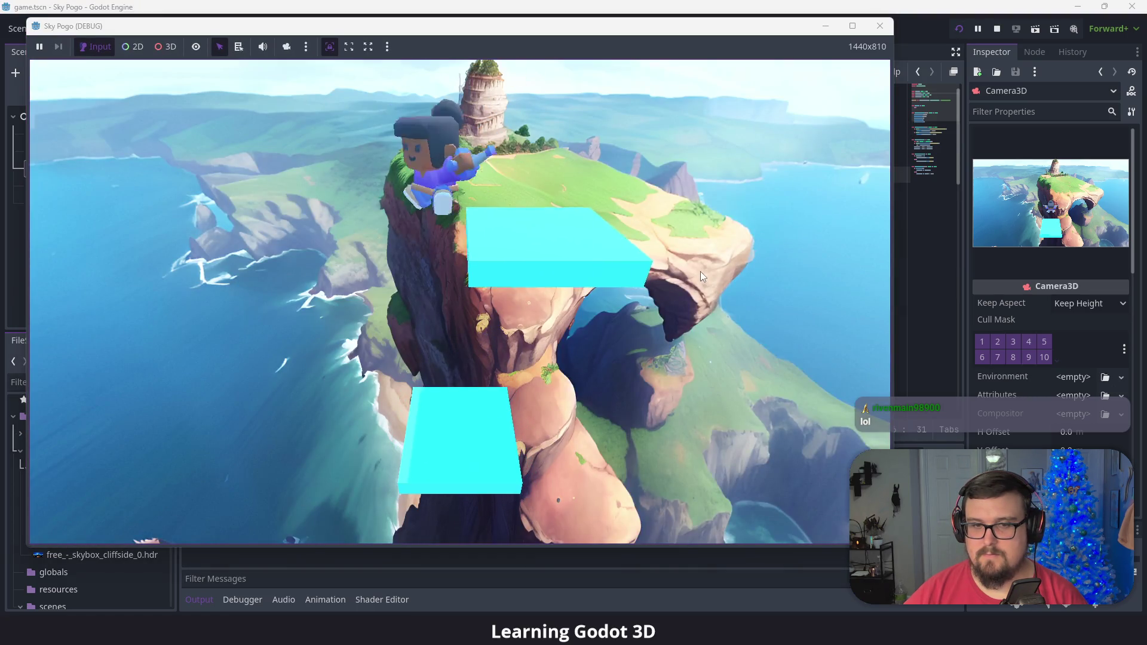
key(w)
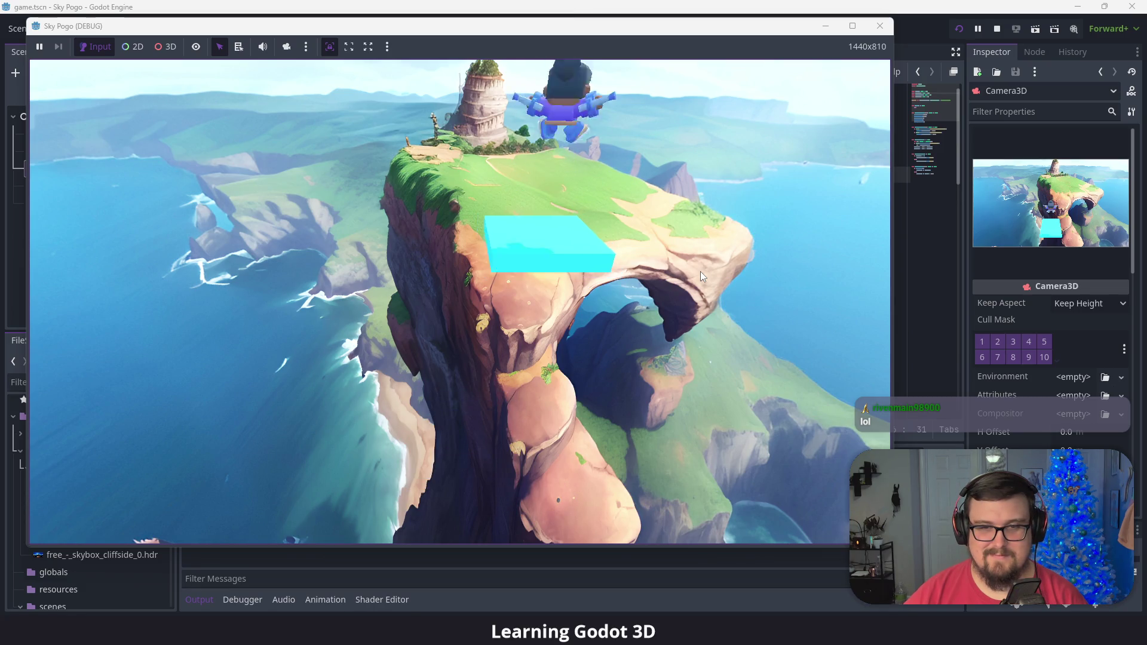
Close the test game, look over spawner.gd, then return to the game scene's 3D view.
click(880, 26)
click(632, 277)
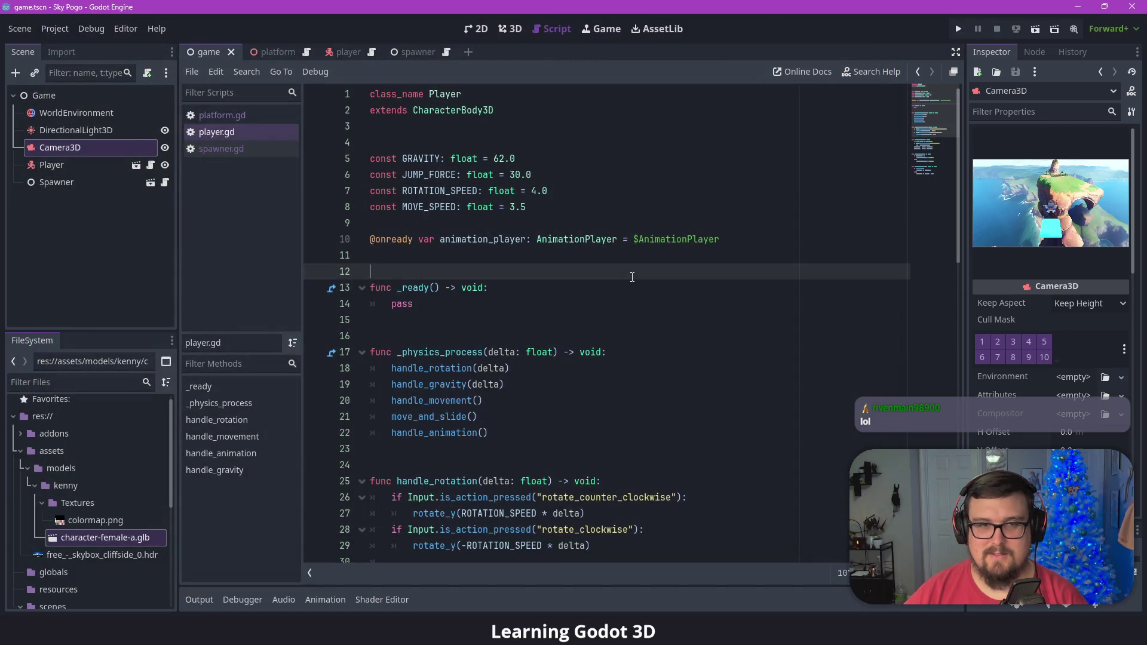
click(235, 150)
mouse_move(525, 353)
mouse_down()
mouse_move(538, 281)
mouse_move(569, 357)
mouse_up()
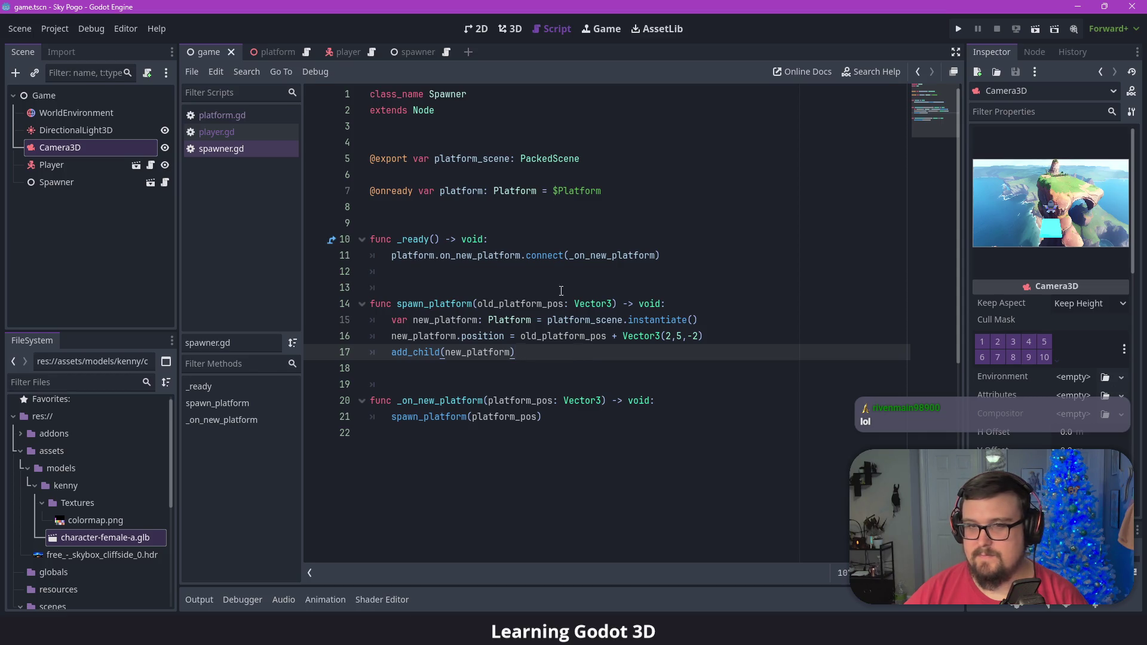
click(511, 32)
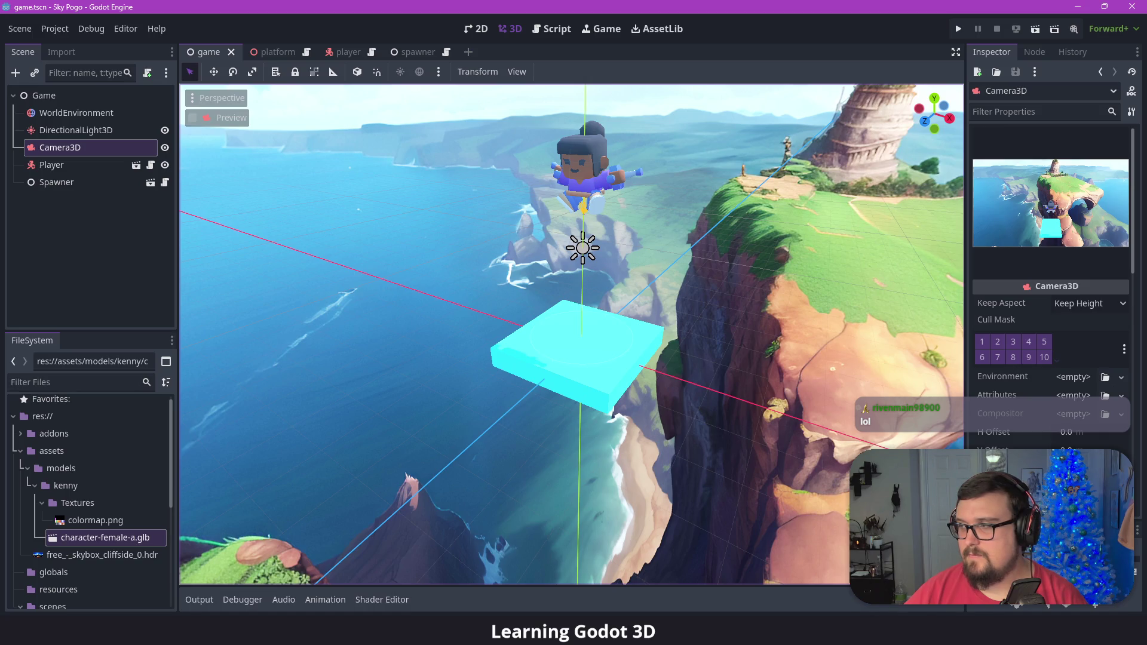
click(686, 260)
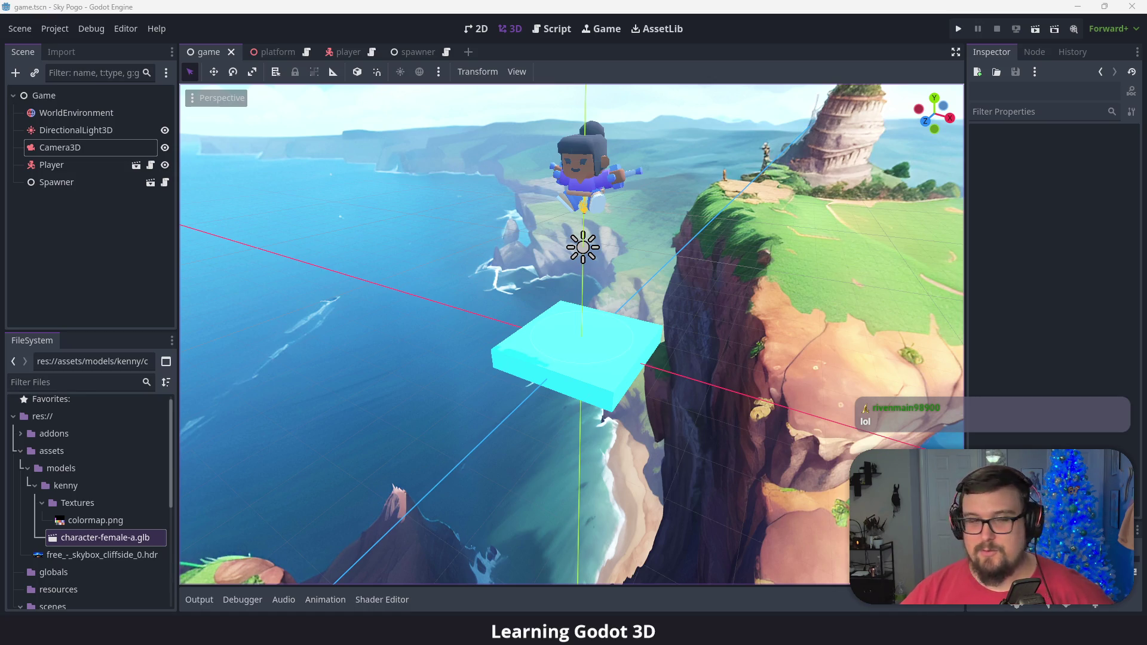
click(618, 243)
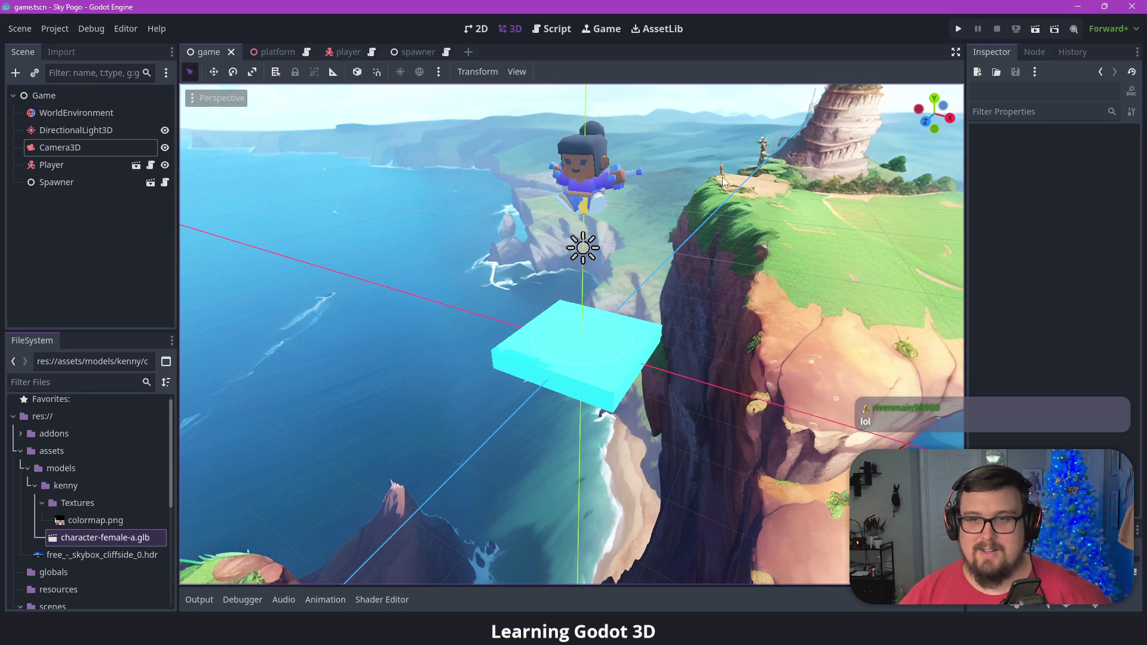
click(959, 30)
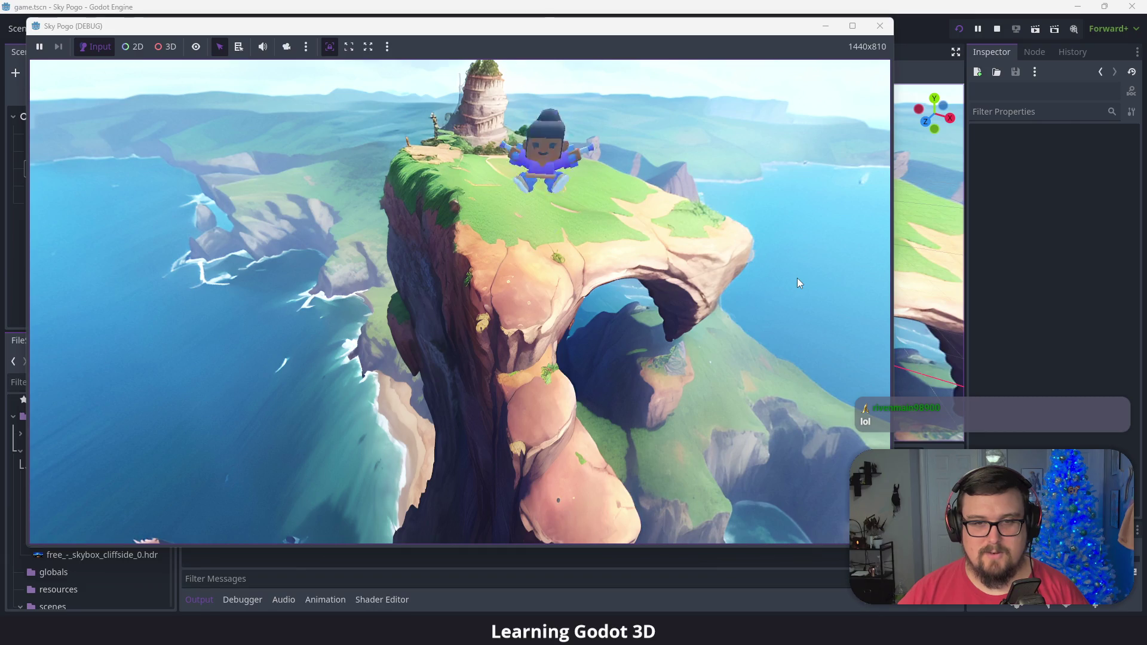
click(881, 25)
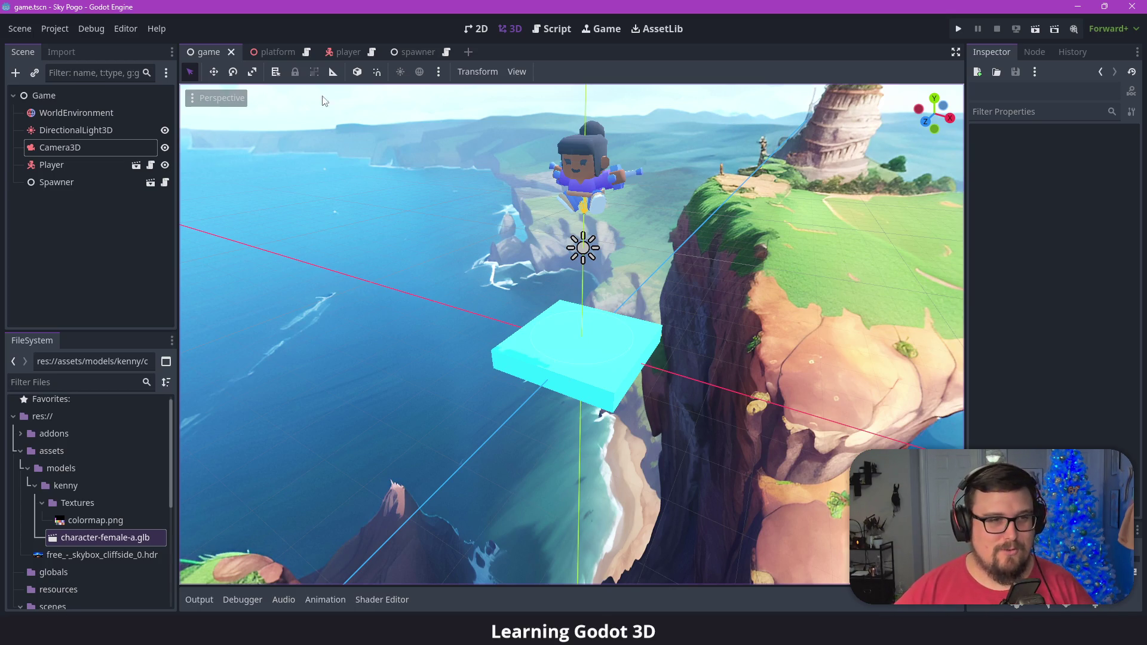
click(551, 27)
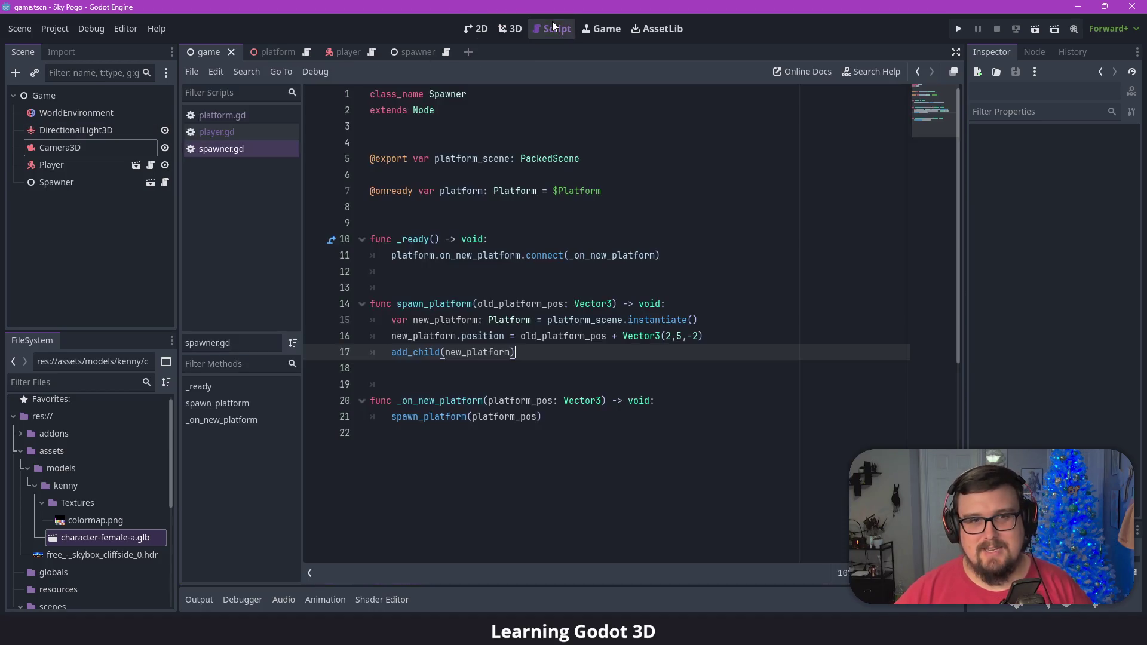
click(247, 132)
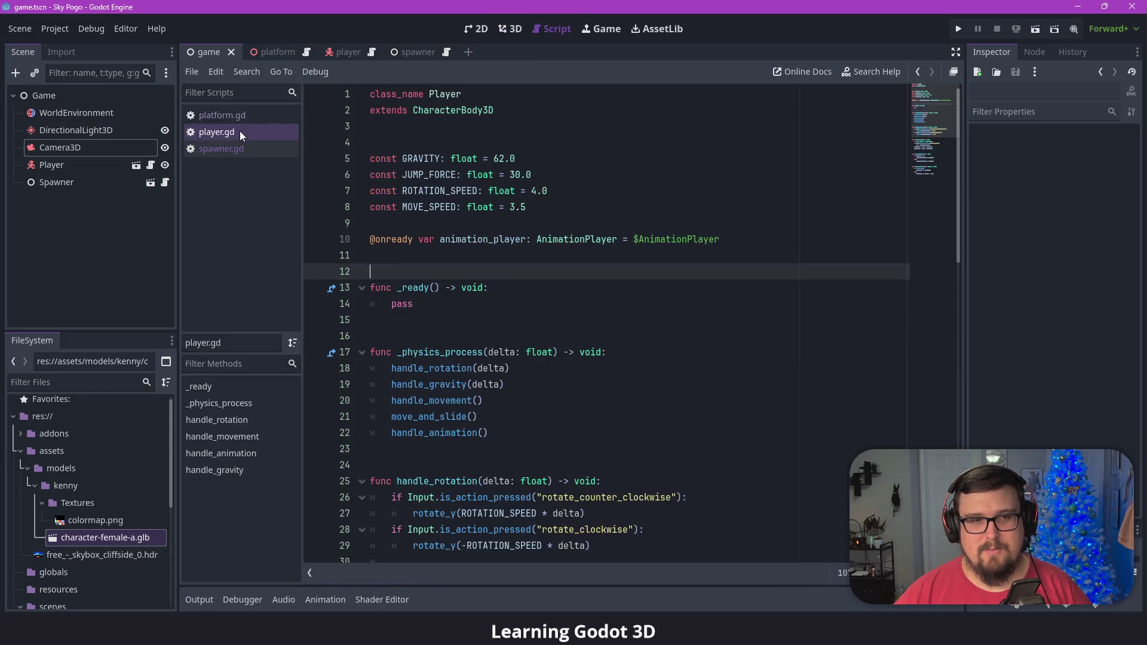
scroll(487, 209, down, 6)
scroll(487, 209, down, 6)
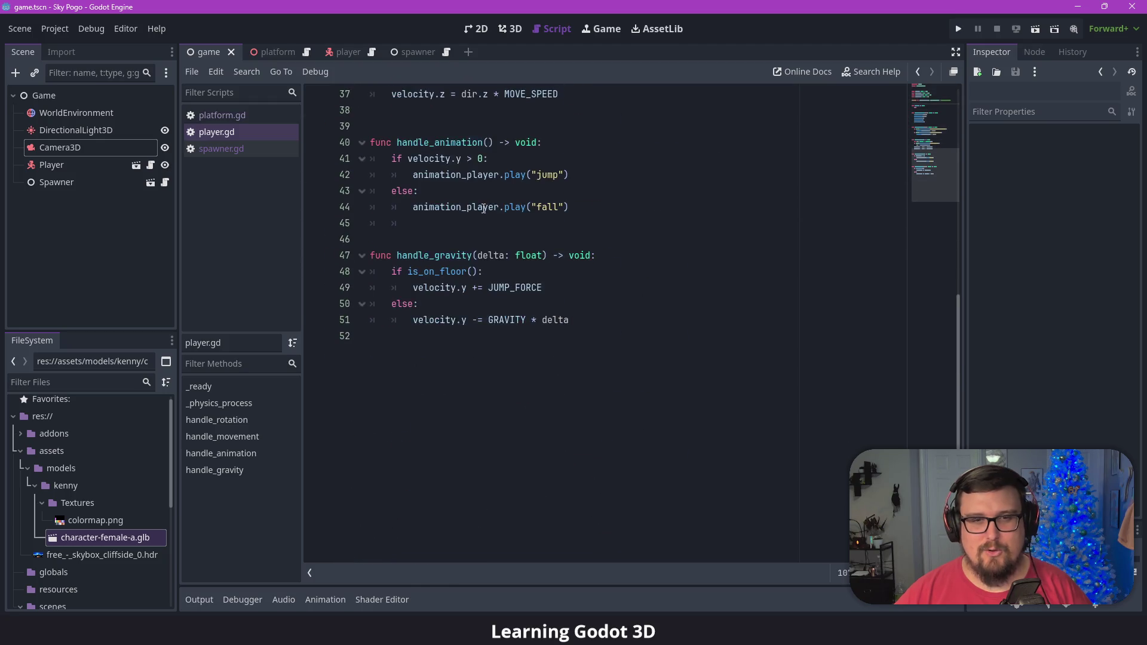
scroll(486, 207, up, 12)
scroll(506, 183, down, 6)
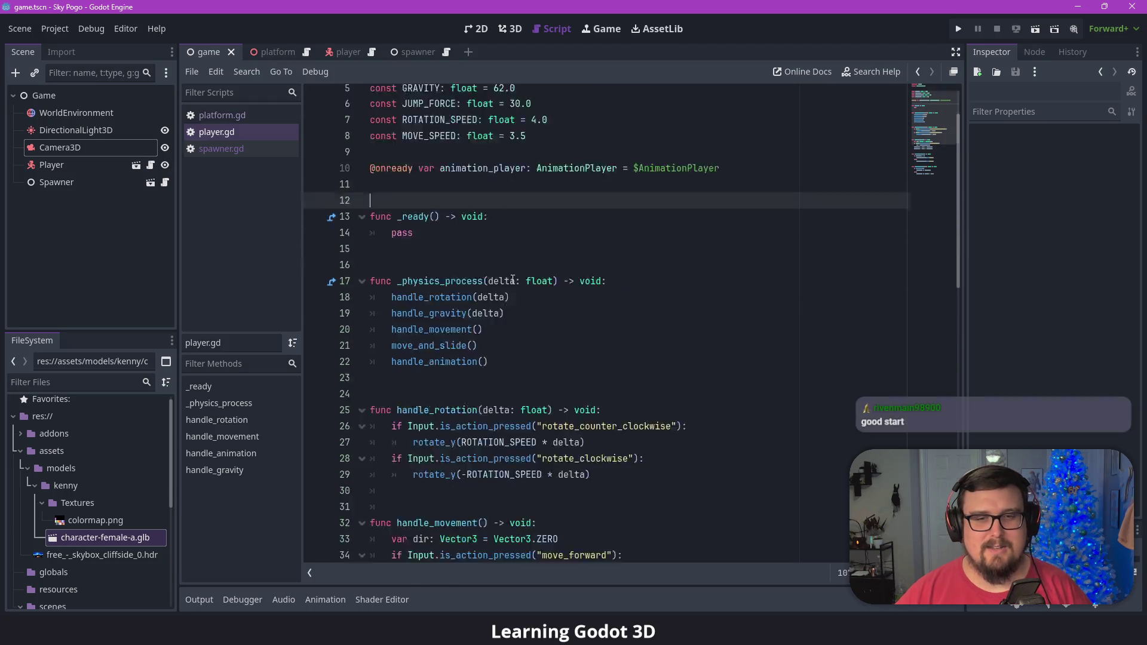
drag(550, 320, 494, 319)
click(579, 320)
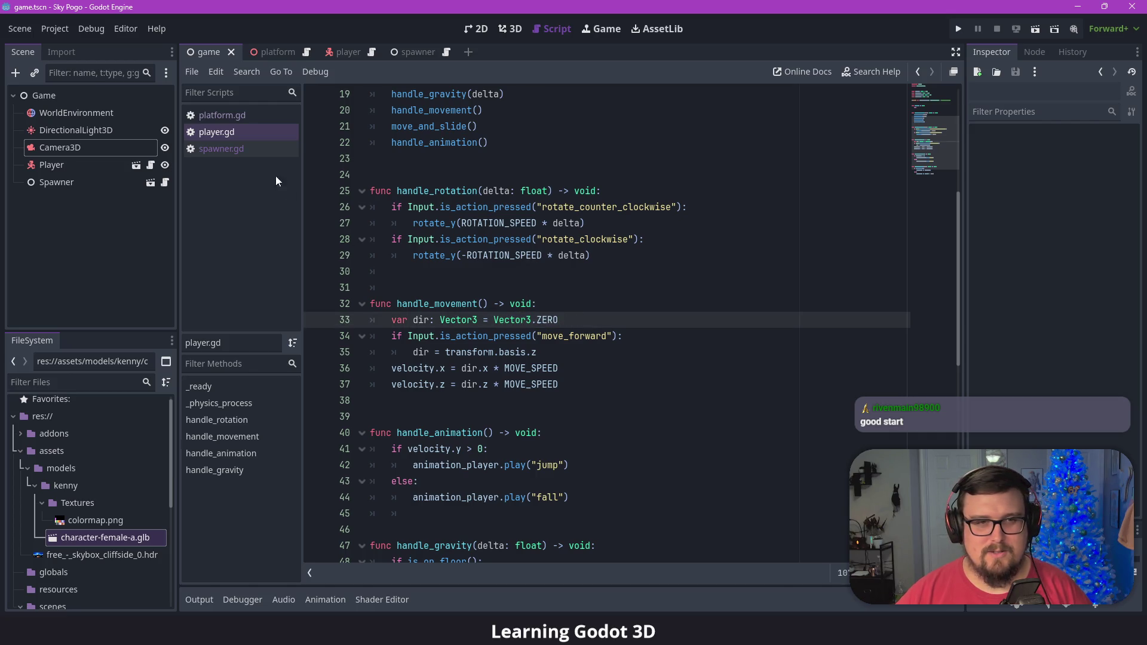
click(234, 123)
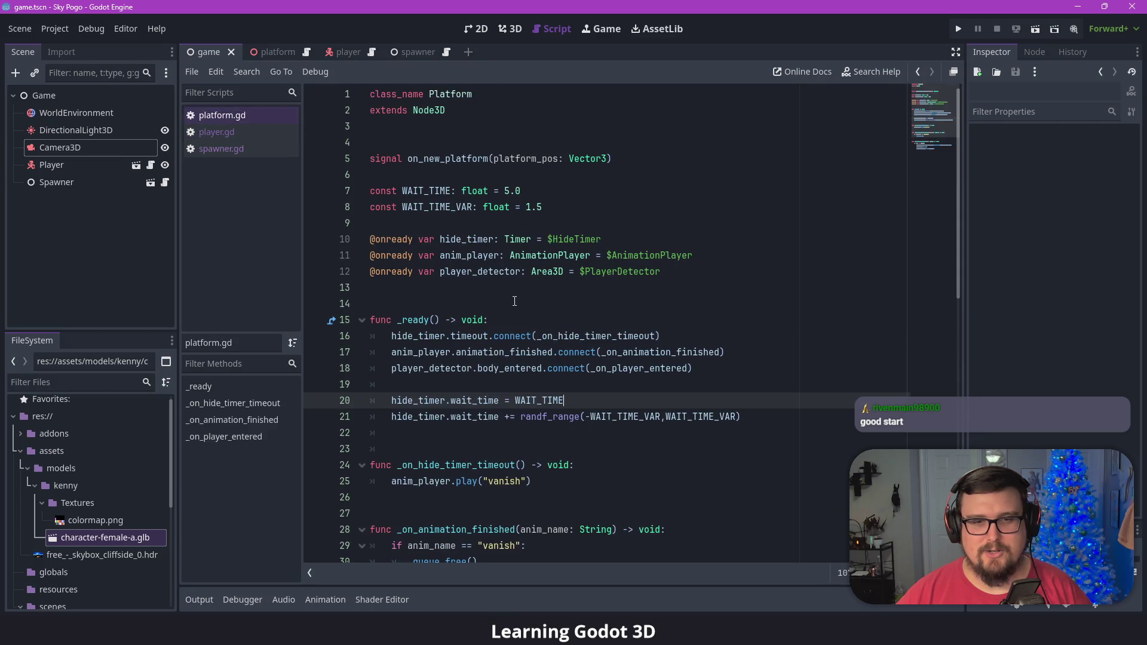
scroll(512, 298, down, 4)
scroll(498, 297, up, 4)
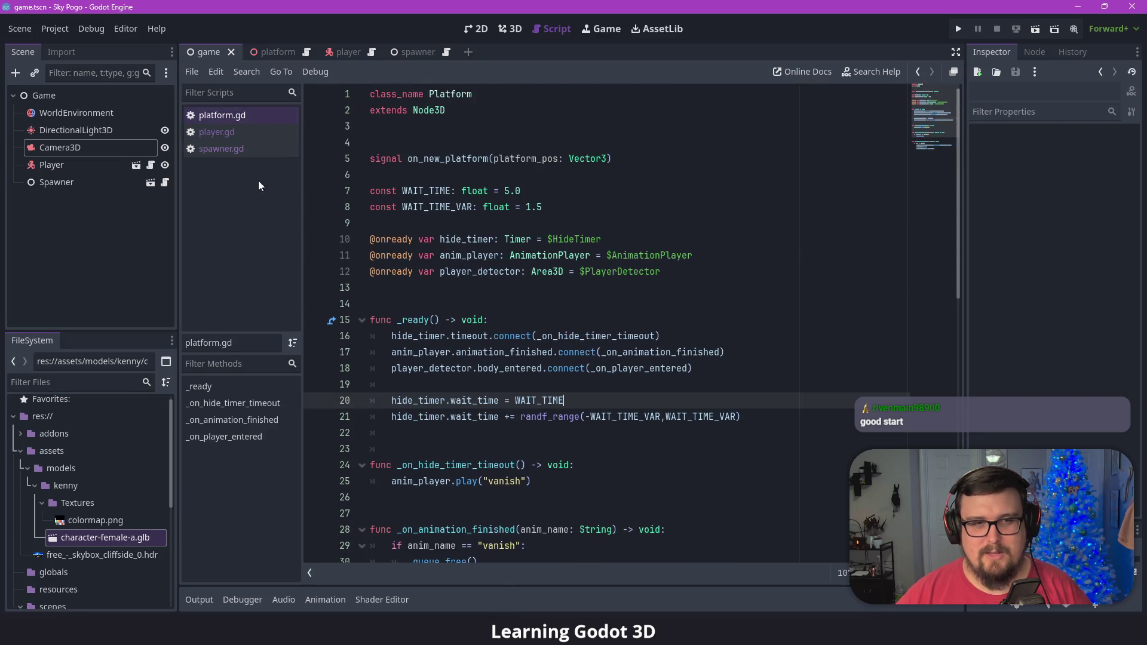
click(229, 133)
scroll(452, 285, down, 4)
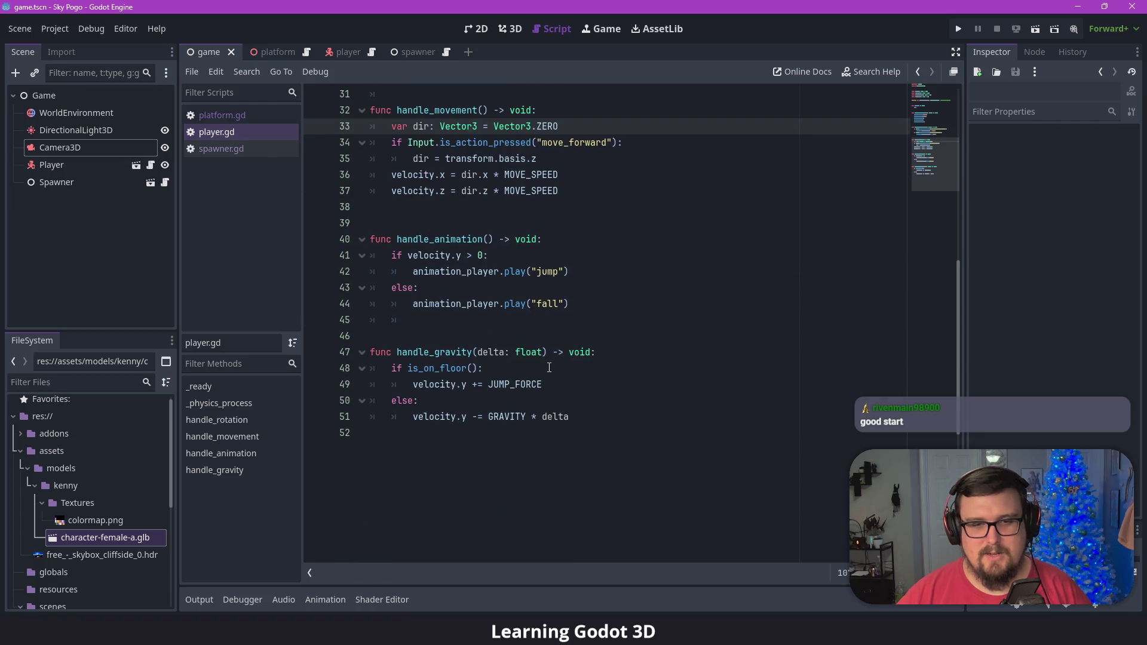
scroll(529, 366, up, 6)
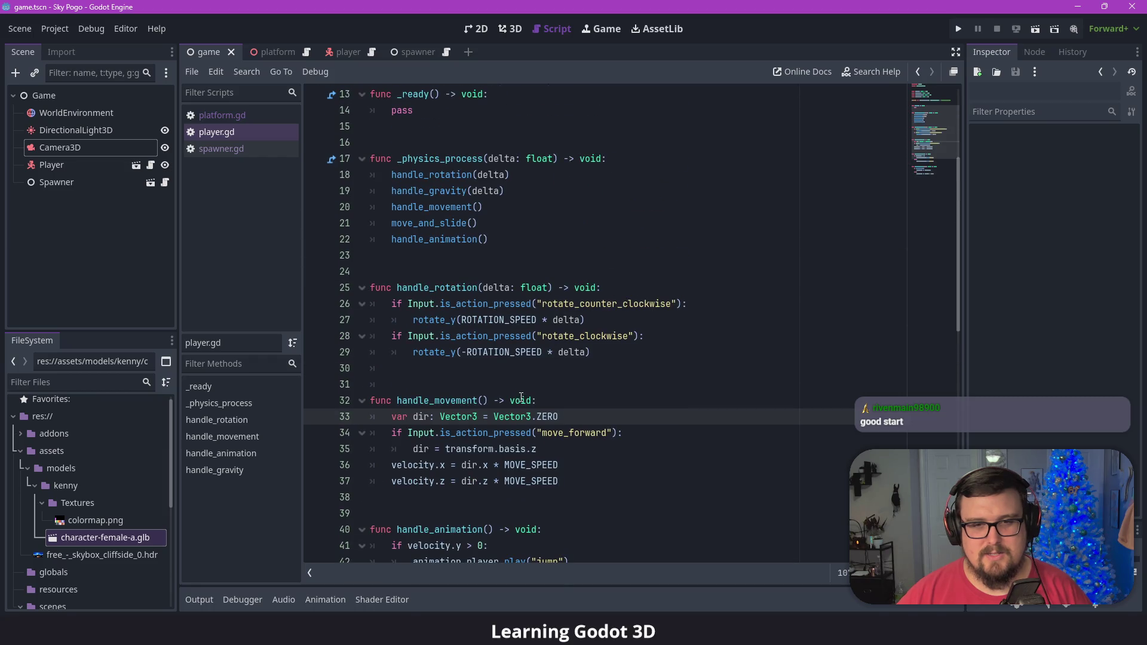
scroll(492, 344, up, 4)
scroll(478, 346, down, 5)
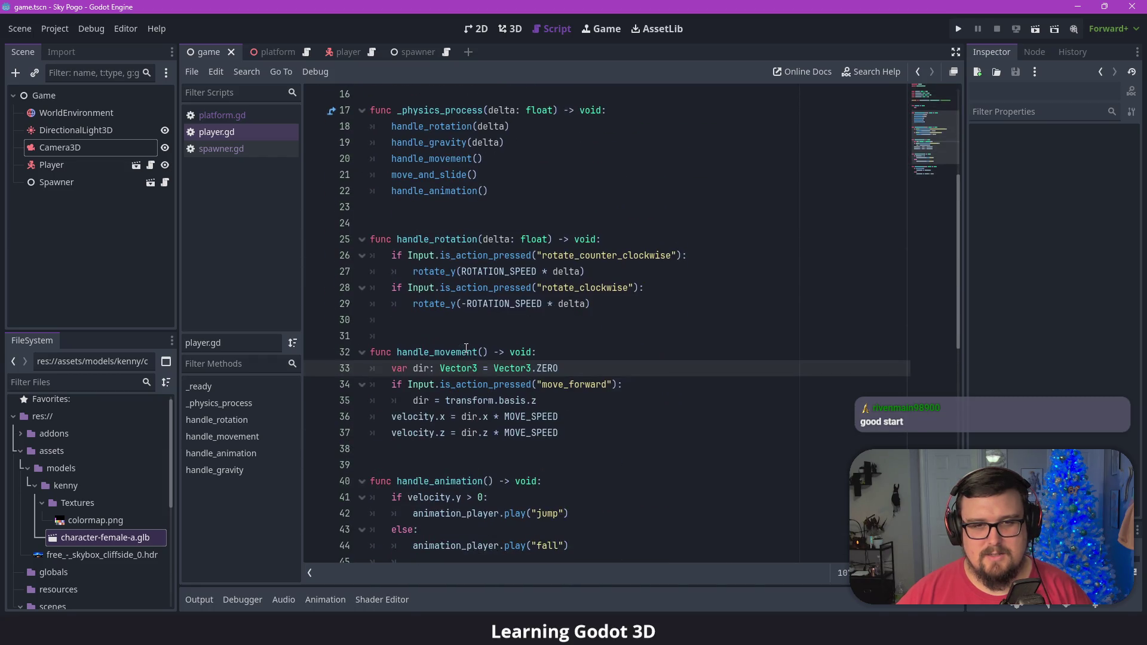
scroll(467, 348, up, 5)
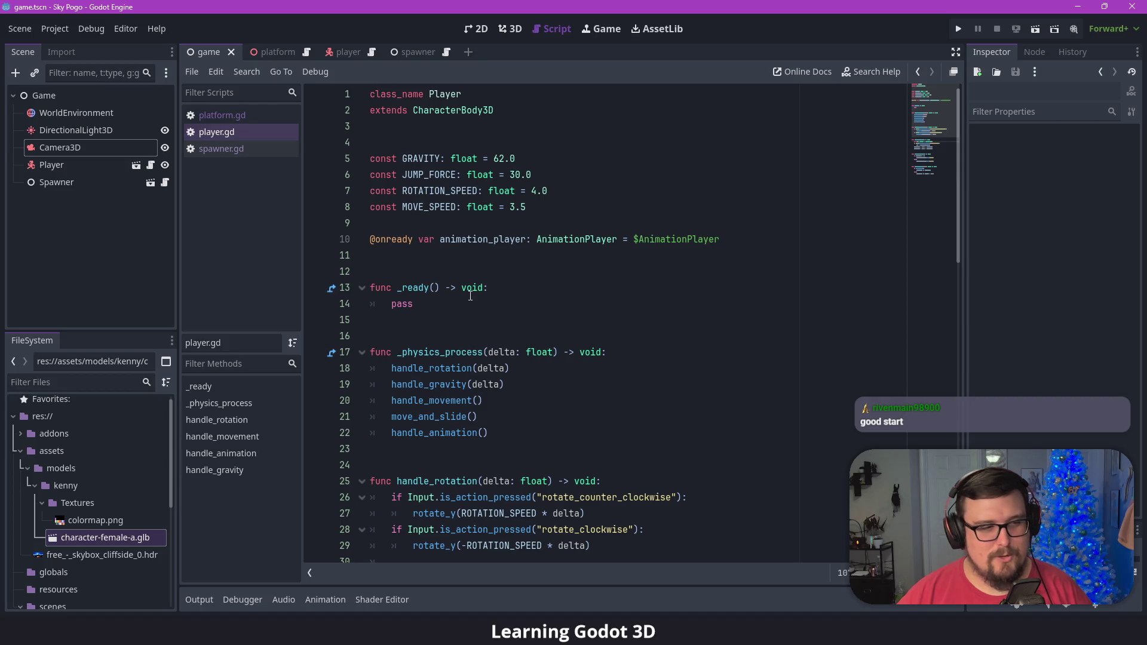
click(226, 117)
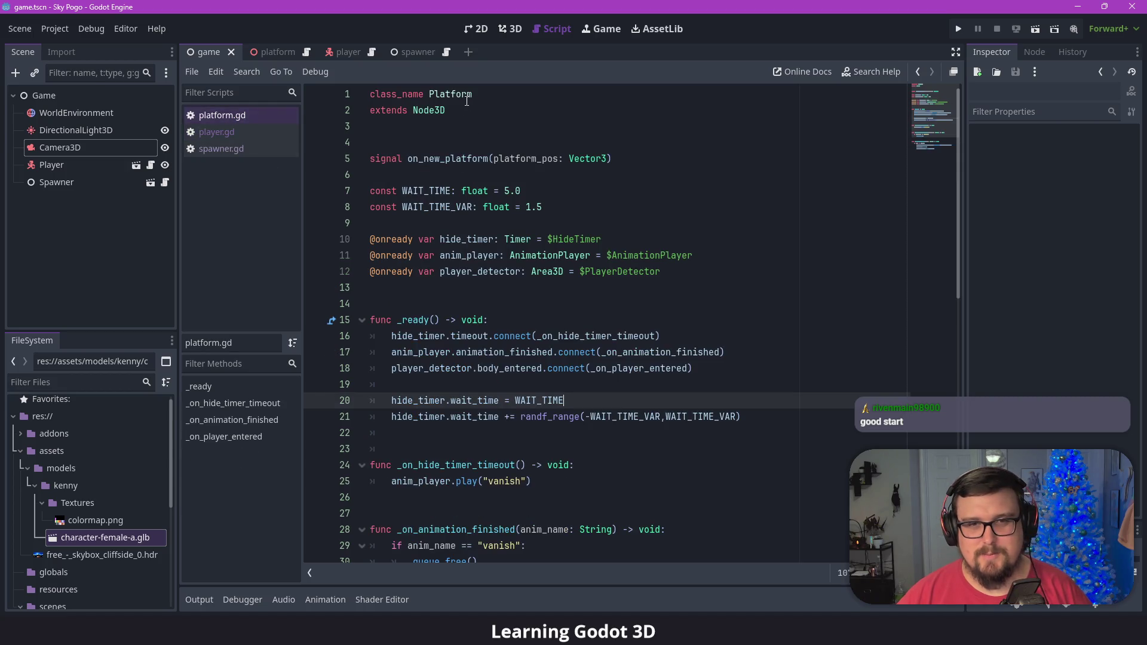
click(509, 28)
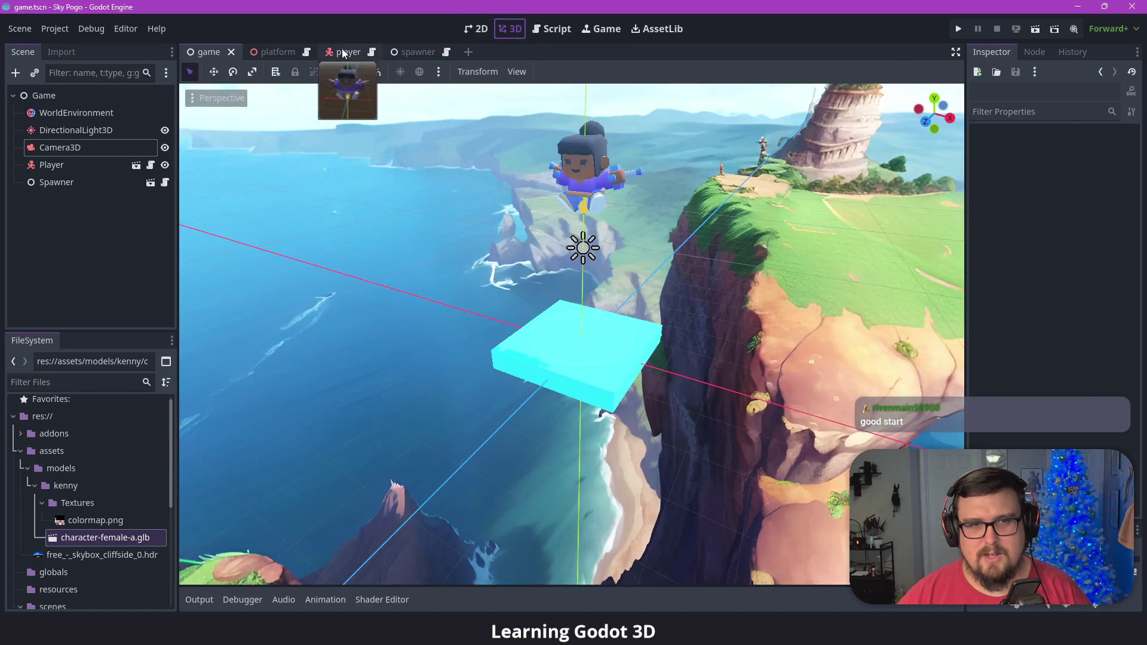
click(343, 53)
click(260, 53)
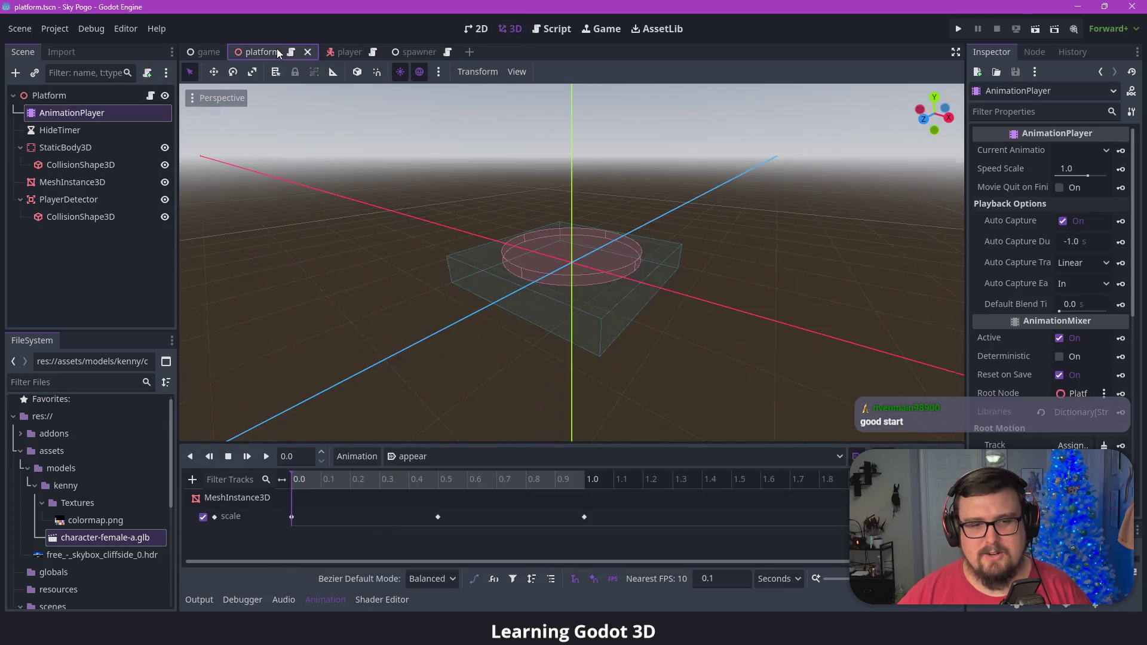
click(344, 53)
click(331, 600)
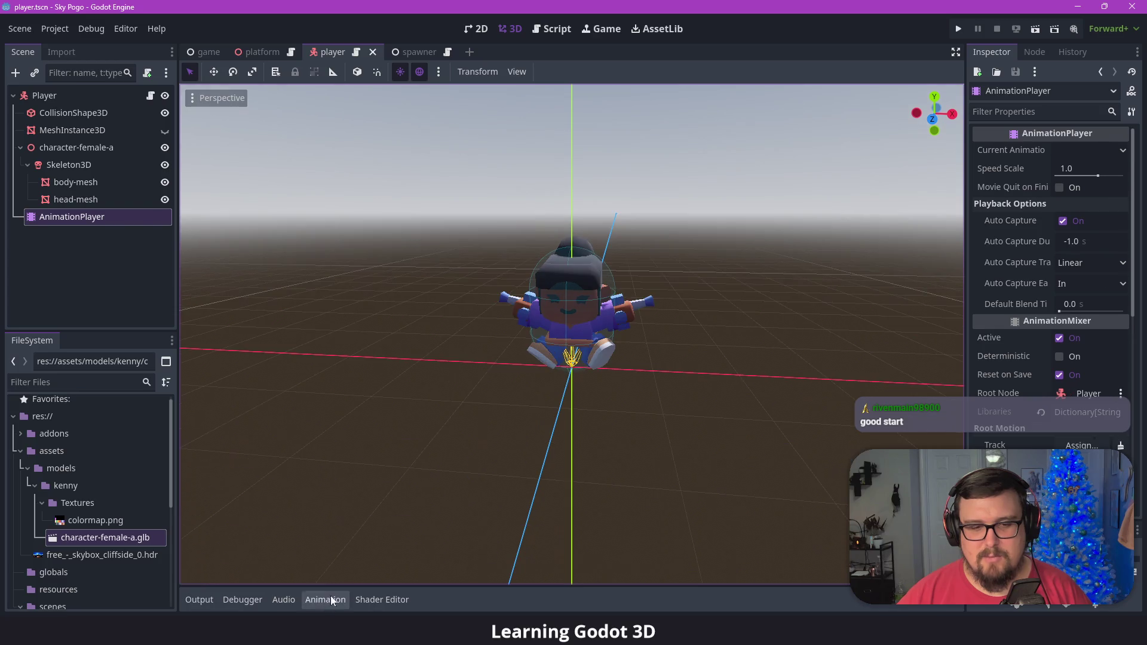
click(259, 52)
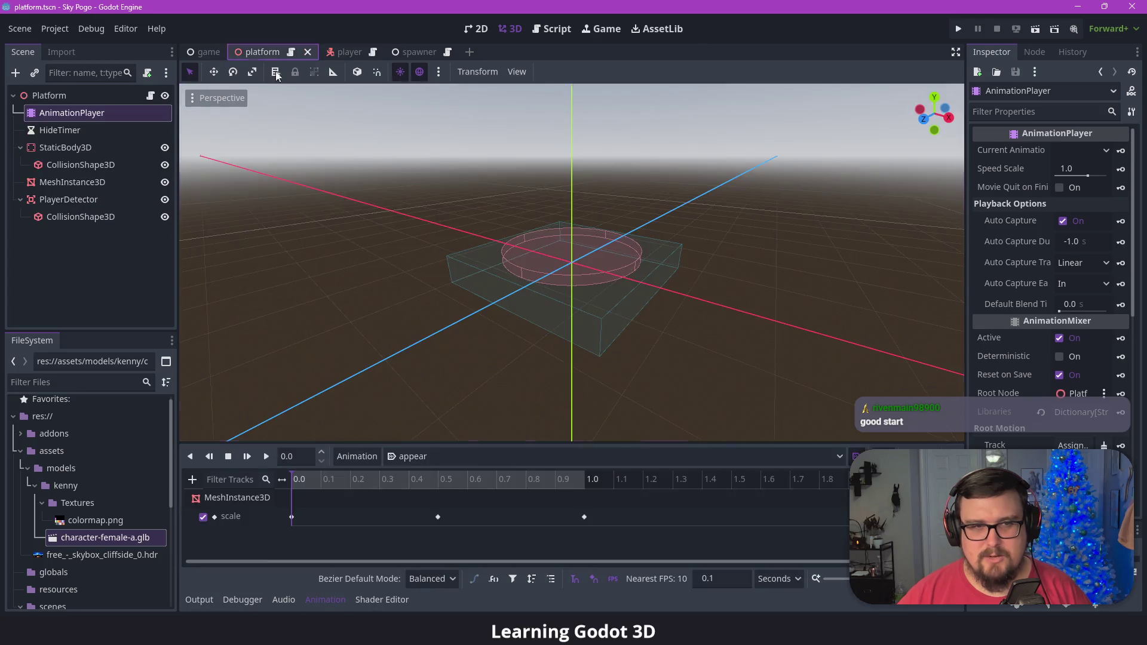
click(332, 599)
click(427, 232)
scroll(474, 250, up, 2)
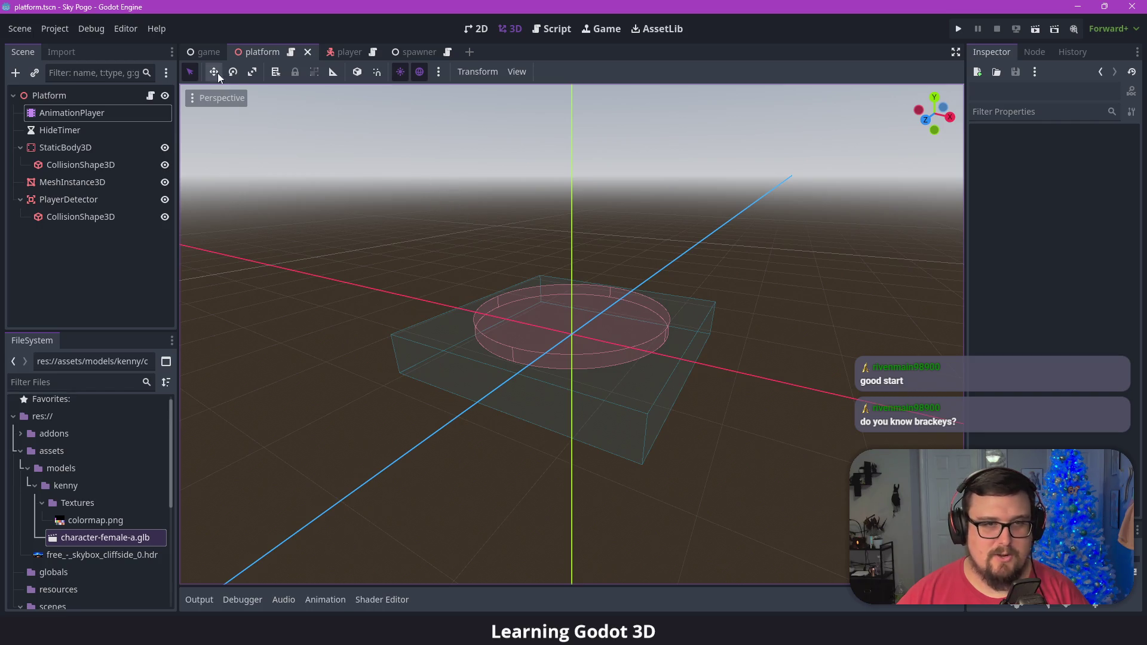
click(209, 53)
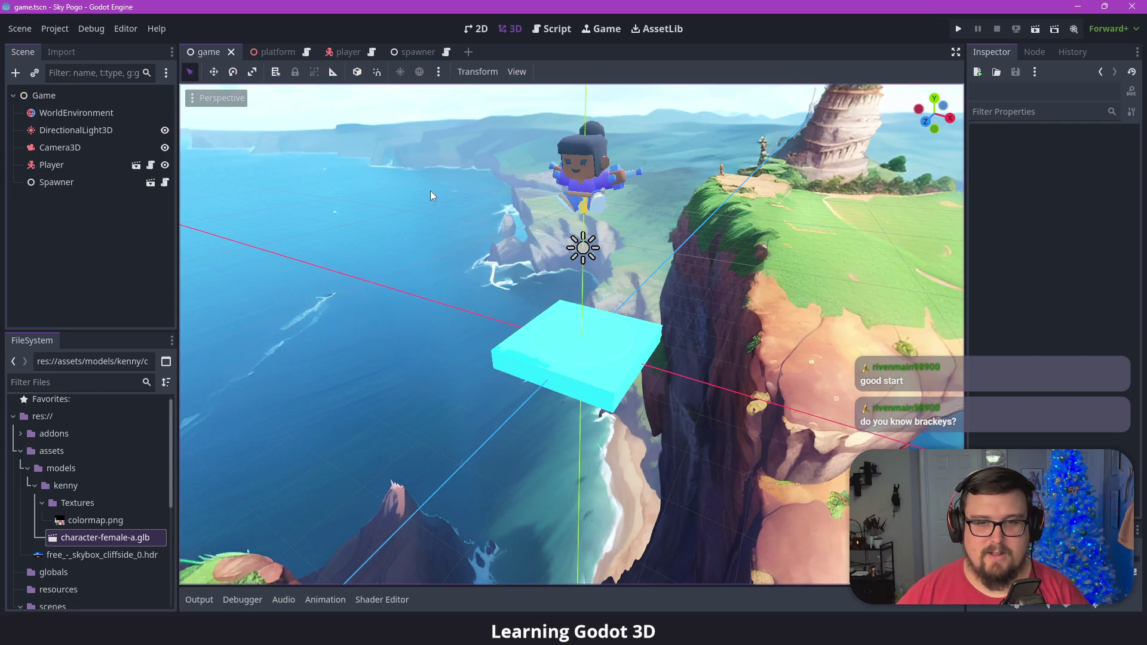